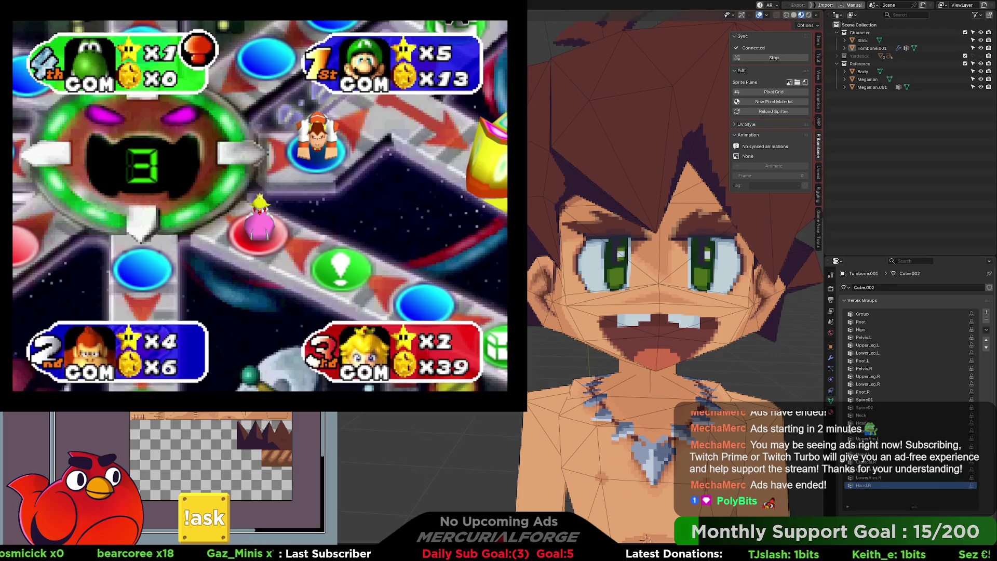
- Switch the viewport to a straight front view of the character
{"action": "scroll", "coordinate": [577, 288], "scroll_direction": "down", "scroll_amount": 3}
{"action": "left_click_drag", "start_coordinate": [649, 288], "coordinate": [578, 288]}
{"action": "key", "text": "KP_1"}
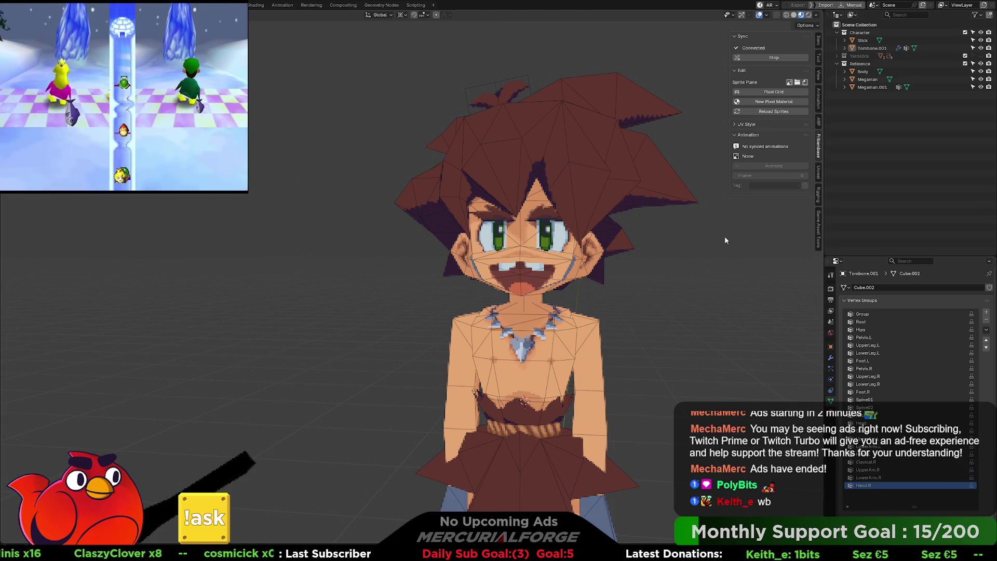
{"action": "scroll", "coordinate": [725, 240], "scroll_direction": "down", "scroll_amount": 5}
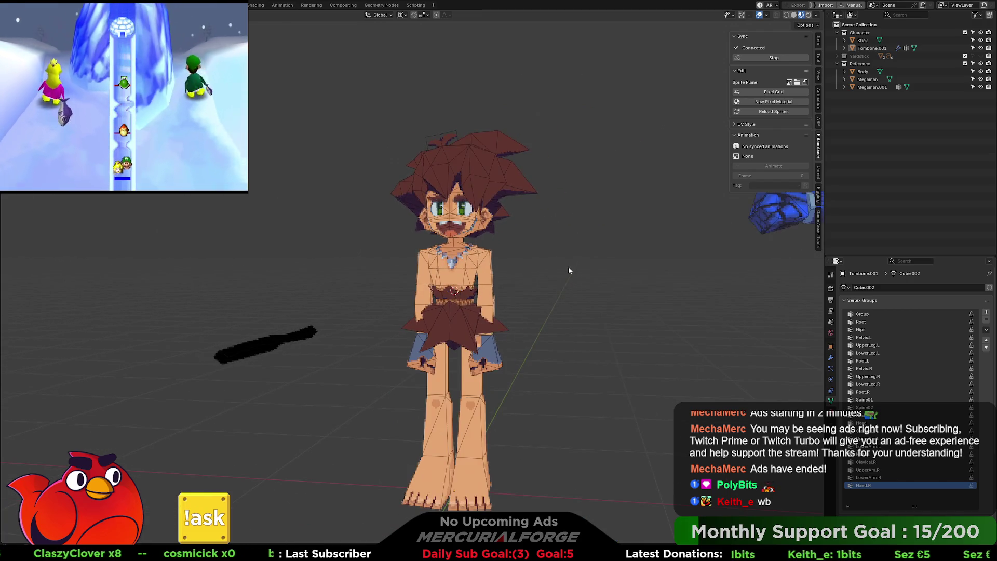
- Hide the Stick object and orbit for a closer oblique look at the character
{"action": "left_click", "coordinate": [980, 40]}
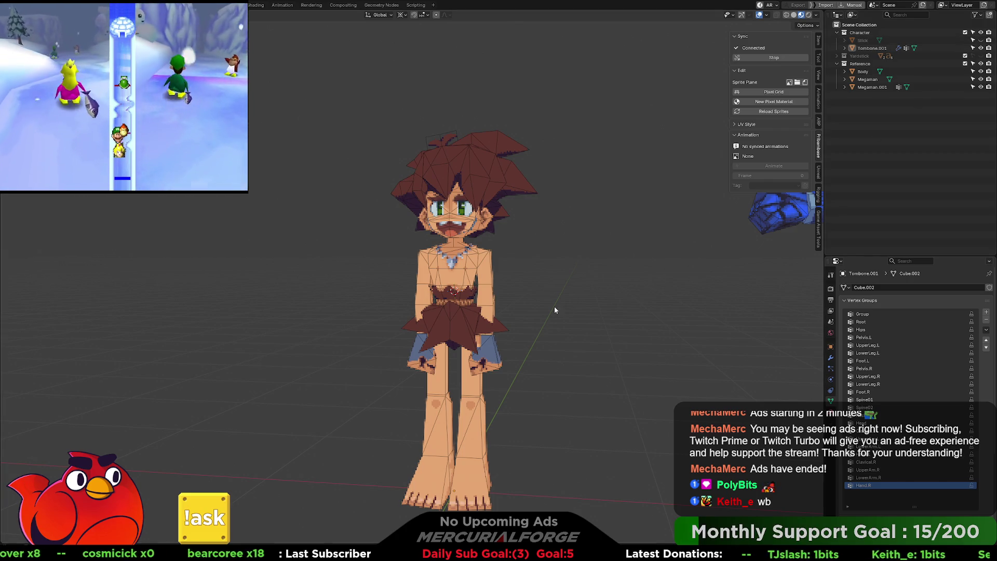
{"action": "mouse_move", "coordinate": [555, 313]}
{"action": "left_mouse_down"}
{"action": "mouse_move", "coordinate": [564, 292]}
{"action": "mouse_move", "coordinate": [479, 286]}
{"action": "mouse_move", "coordinate": [652, 288]}
{"action": "mouse_move", "coordinate": [560, 283]}
{"action": "left_mouse_up"}
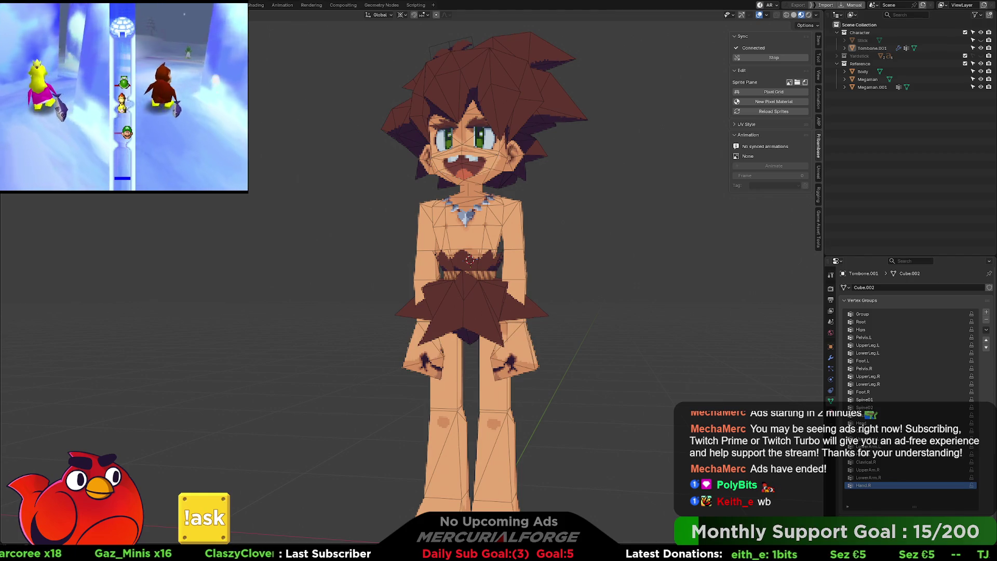
{"action": "mouse_move", "coordinate": [588, 198]}
{"action": "left_mouse_down"}
{"action": "mouse_move", "coordinate": [575, 229]}
{"action": "mouse_move", "coordinate": [665, 237]}
{"action": "mouse_move", "coordinate": [483, 235]}
{"action": "mouse_move", "coordinate": [571, 229]}
{"action": "mouse_move", "coordinate": [532, 196]}
{"action": "mouse_move", "coordinate": [557, 196]}
{"action": "left_mouse_up"}
{"action": "scroll", "coordinate": [571, 228], "scroll_direction": "up", "scroll_amount": 3}
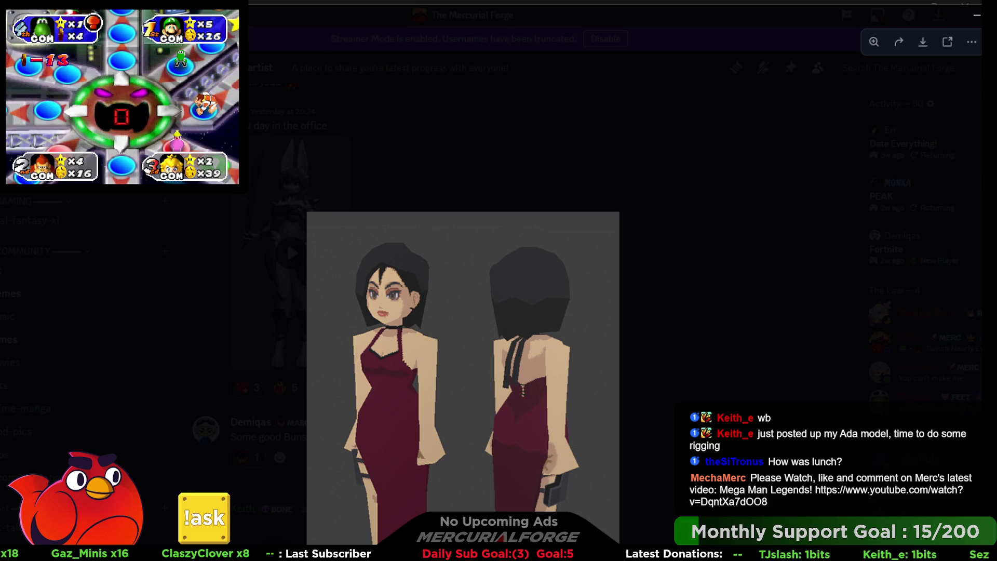
- Restore the Discord window, then zoom in and out on the red-dress model image
{"action": "key", "text": "super+Down"}
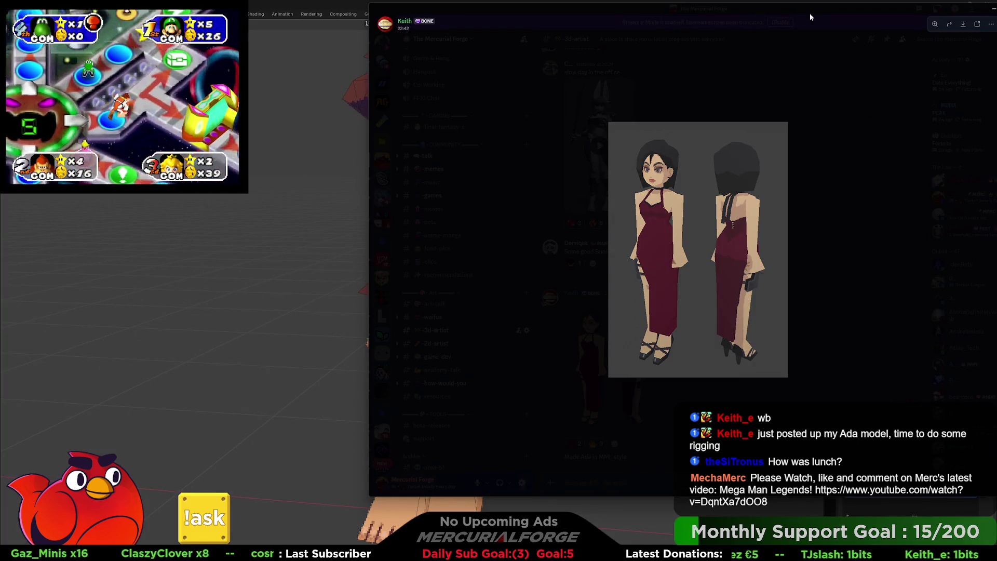
{"action": "mouse_move", "coordinate": [809, 13]}
{"action": "left_mouse_down"}
{"action": "mouse_move", "coordinate": [713, 22]}
{"action": "mouse_move", "coordinate": [644, 44]}
{"action": "left_mouse_up"}
{"action": "left_click", "coordinate": [515, 250]}
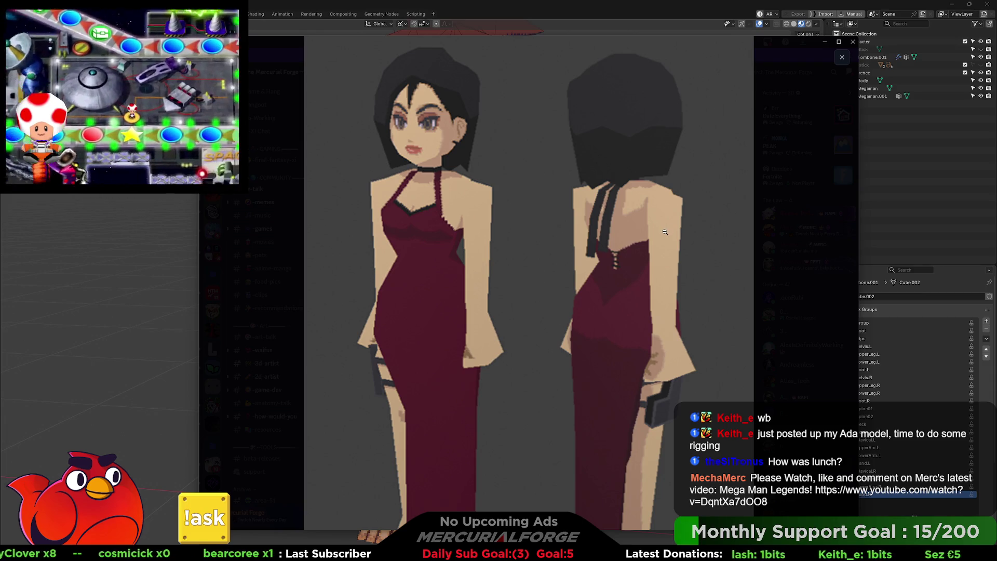
{"action": "left_click", "coordinate": [665, 232]}
{"action": "left_click", "coordinate": [583, 384]}
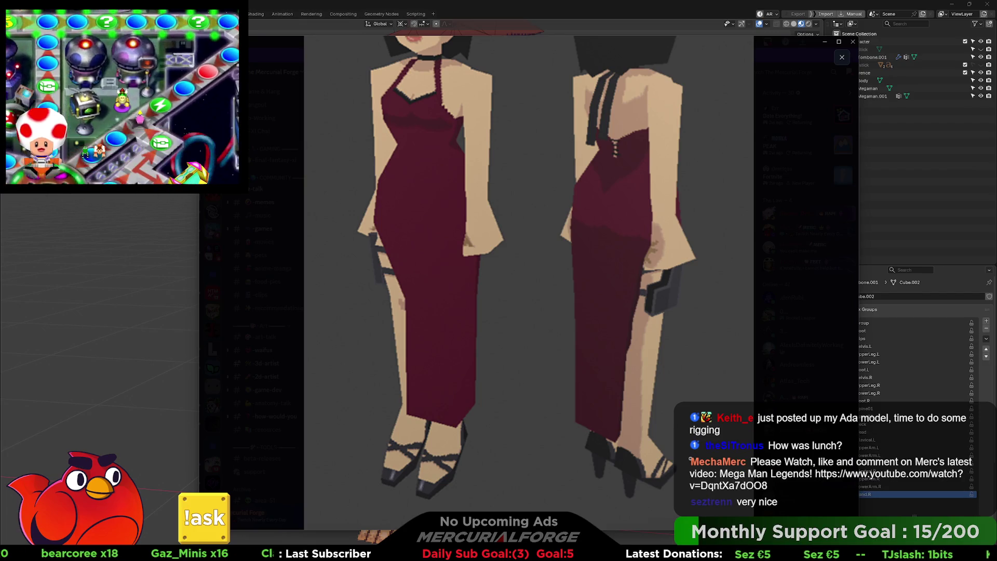
{"action": "left_click", "coordinate": [607, 362]}
- Inspect the figures' upper bodies and lower dress up close, then close the image viewer
{"action": "left_click", "coordinate": [576, 265]}
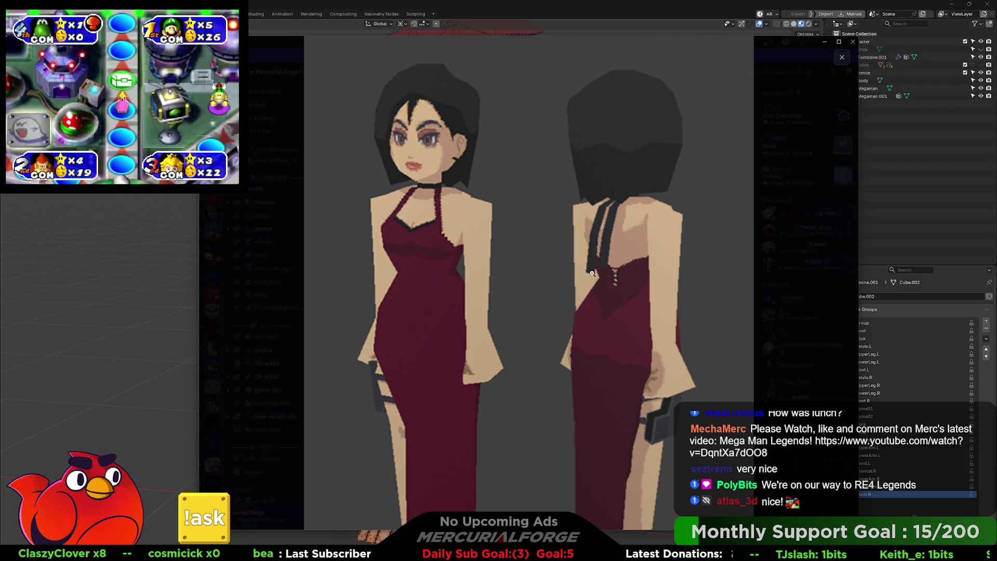
{"action": "left_click", "coordinate": [623, 277]}
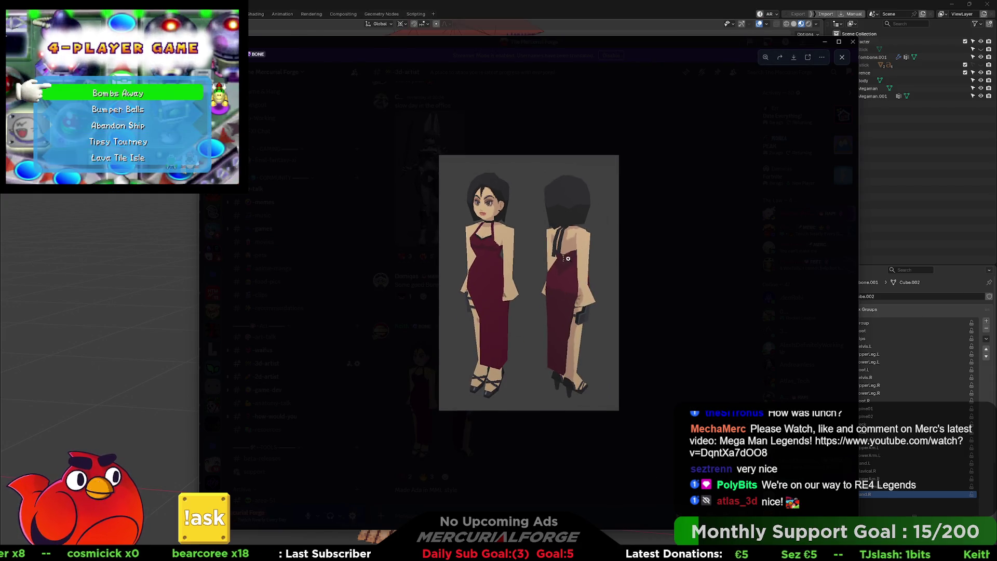
{"action": "left_click", "coordinate": [570, 263]}
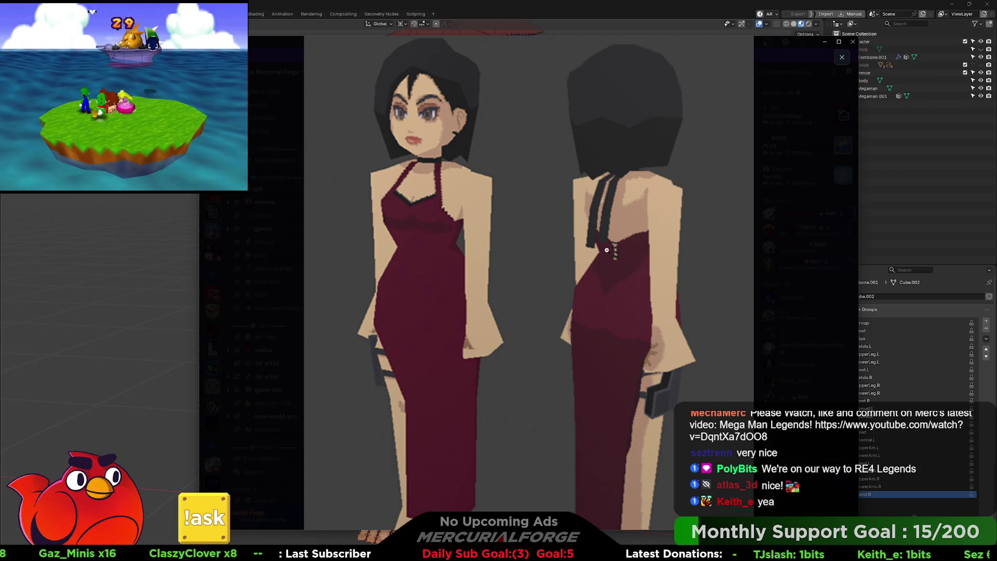
{"action": "left_click", "coordinate": [608, 290]}
{"action": "left_click", "coordinate": [600, 337]}
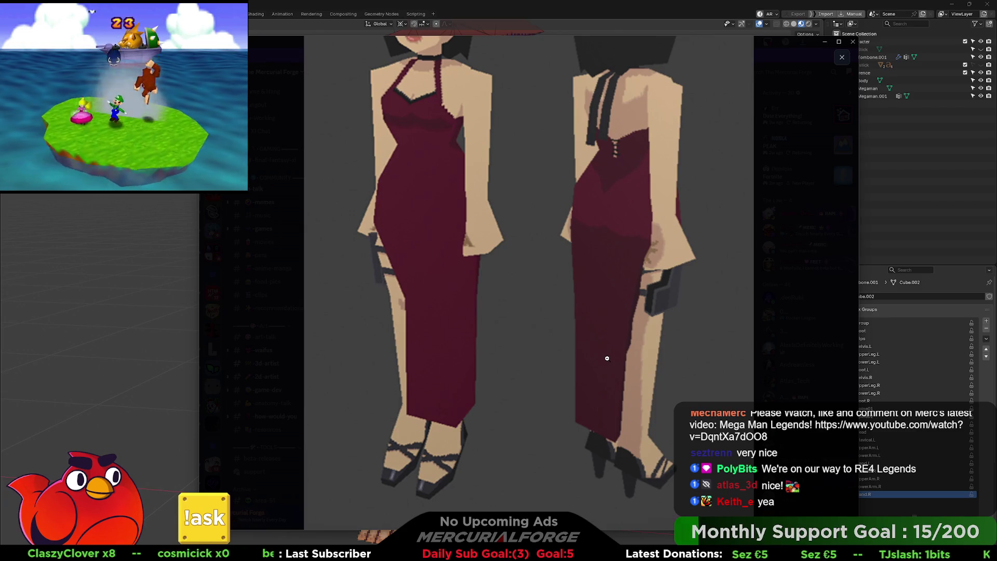
{"action": "left_click", "coordinate": [607, 358]}
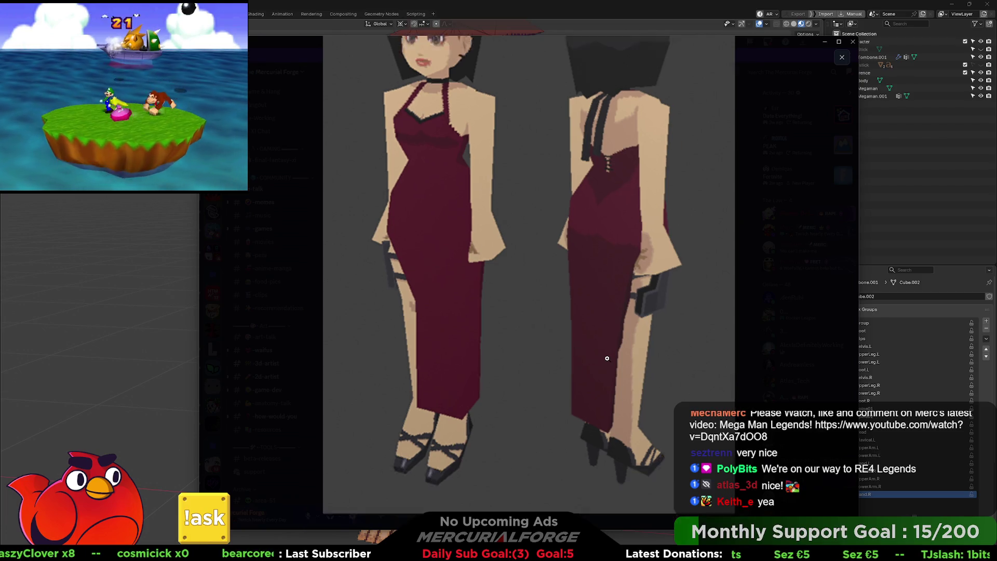
{"action": "key", "text": "alt+Tab"}
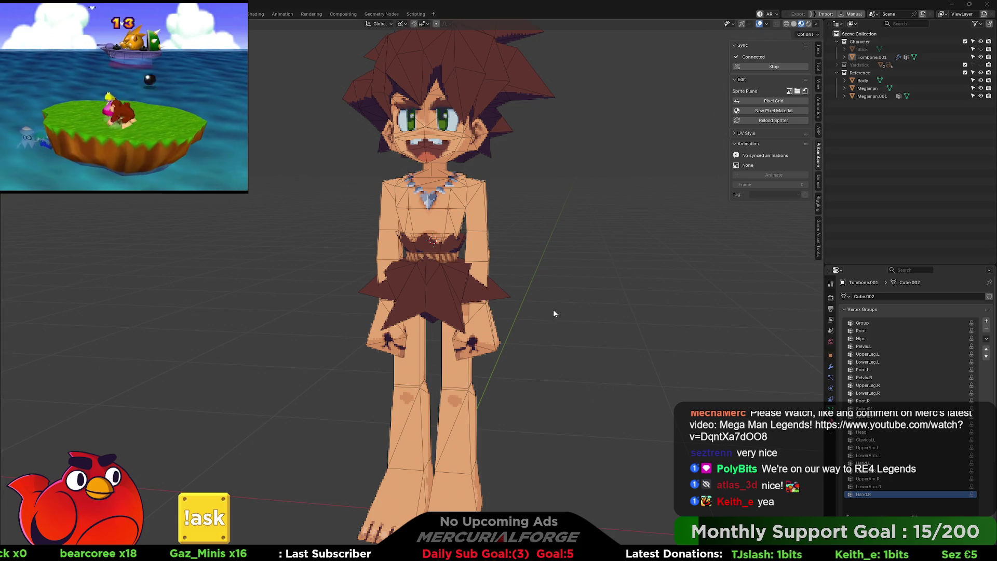
- Exclude the Reference collection so the Megaman model disappears
{"action": "left_click_drag", "start_coordinate": [559, 279], "coordinate": [575, 270]}
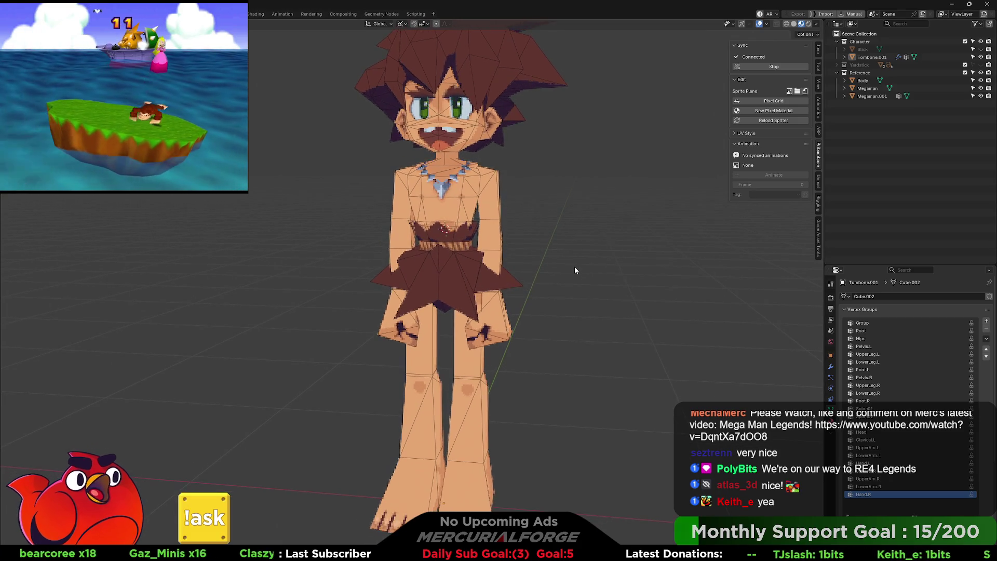
{"action": "scroll", "coordinate": [575, 267], "scroll_direction": "down", "scroll_amount": 5}
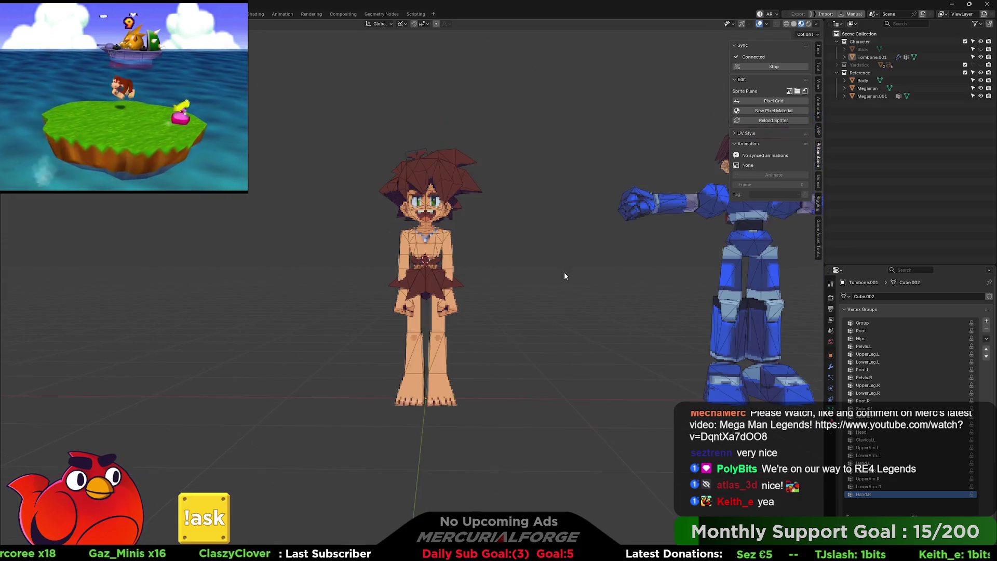
{"action": "left_click", "coordinate": [964, 72]}
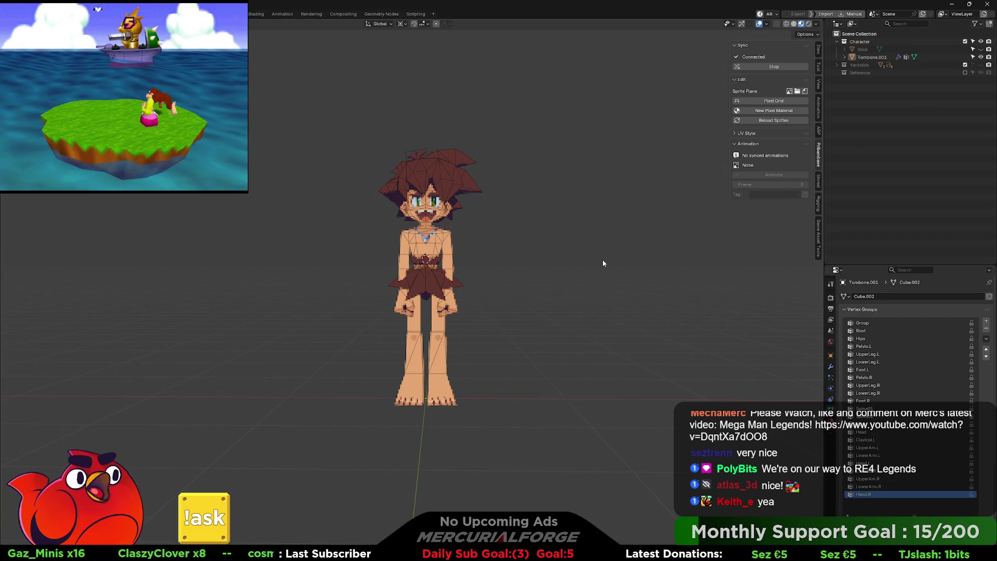
{"action": "scroll", "coordinate": [588, 275], "scroll_direction": "down", "scroll_amount": 2}
- Add a Rigify Basic Human metarig and view it from behind and above
{"action": "key", "text": "shift+a"}
{"action": "mouse_move", "coordinate": [572, 257]}
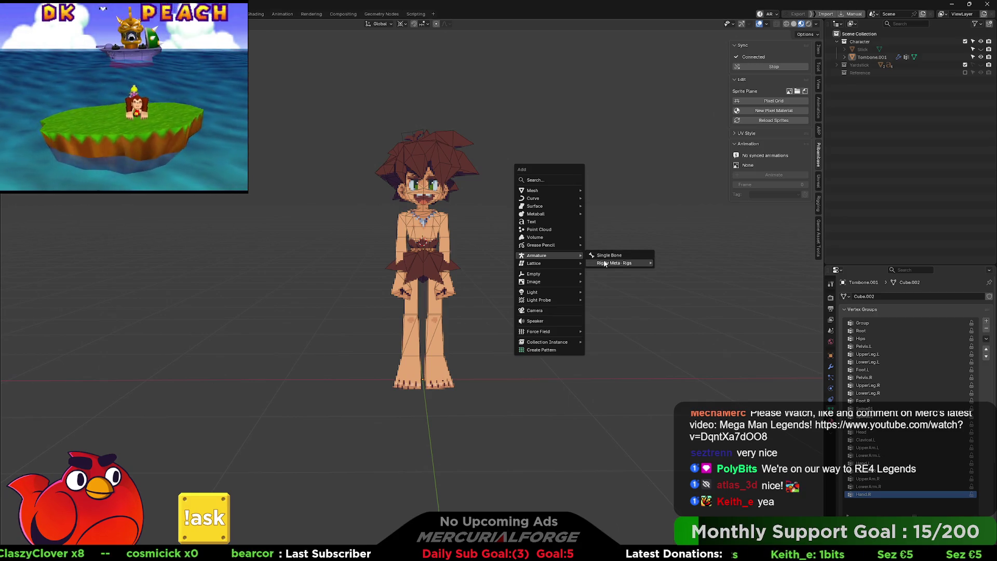
{"action": "mouse_move", "coordinate": [610, 263]}
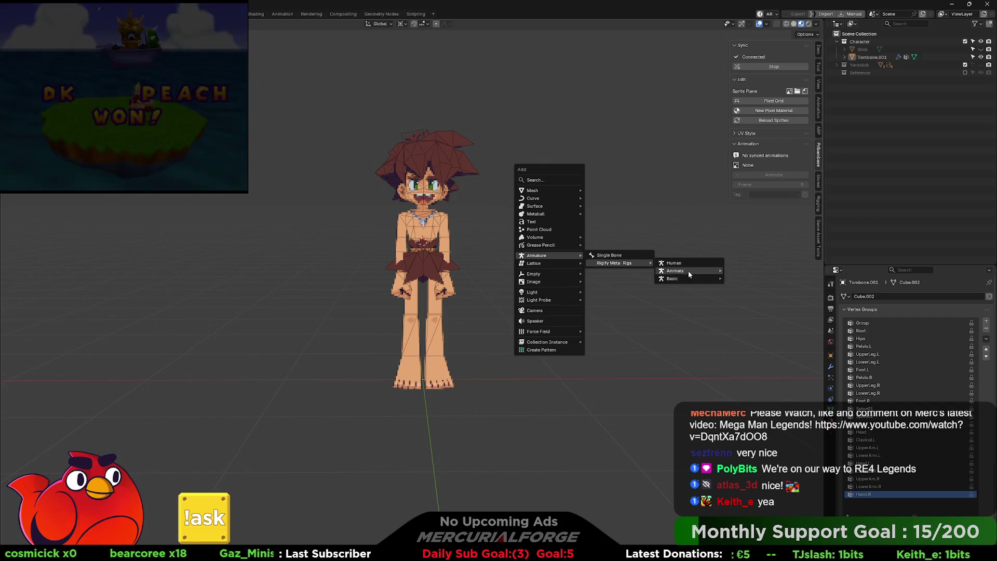
{"action": "mouse_move", "coordinate": [685, 281]}
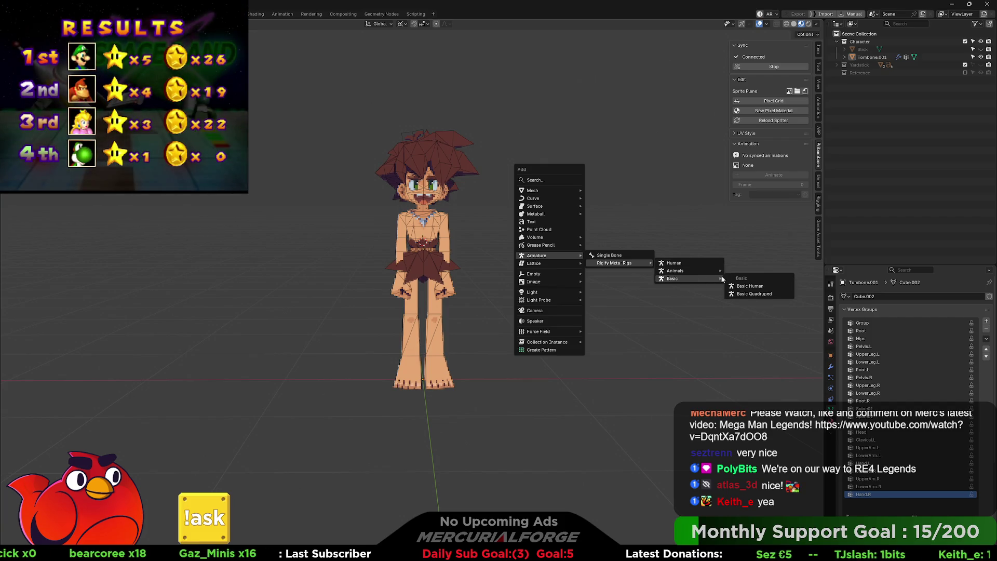
{"action": "left_click", "coordinate": [750, 286]}
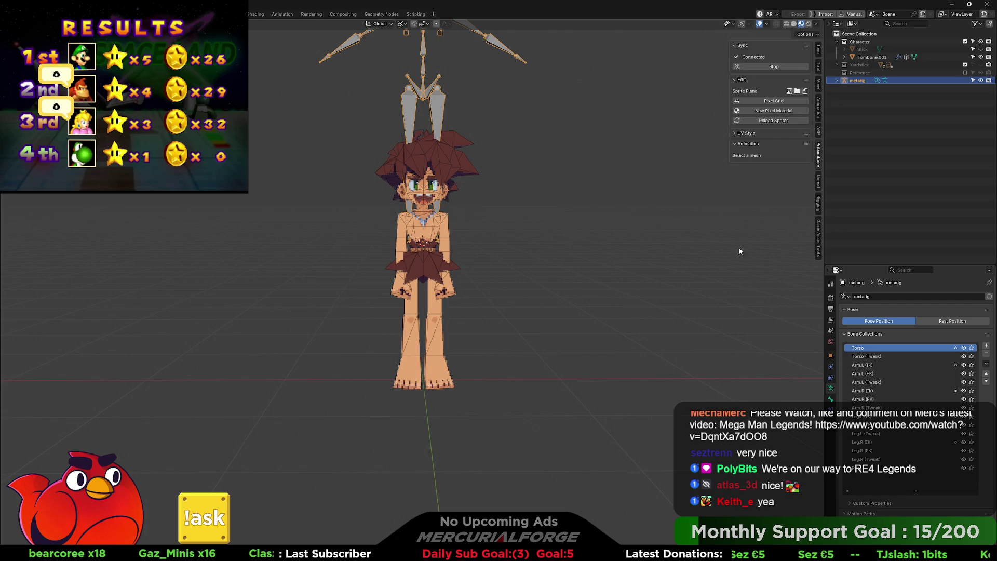
{"action": "scroll", "coordinate": [882, 346], "scroll_direction": "down", "scroll_amount": 7}
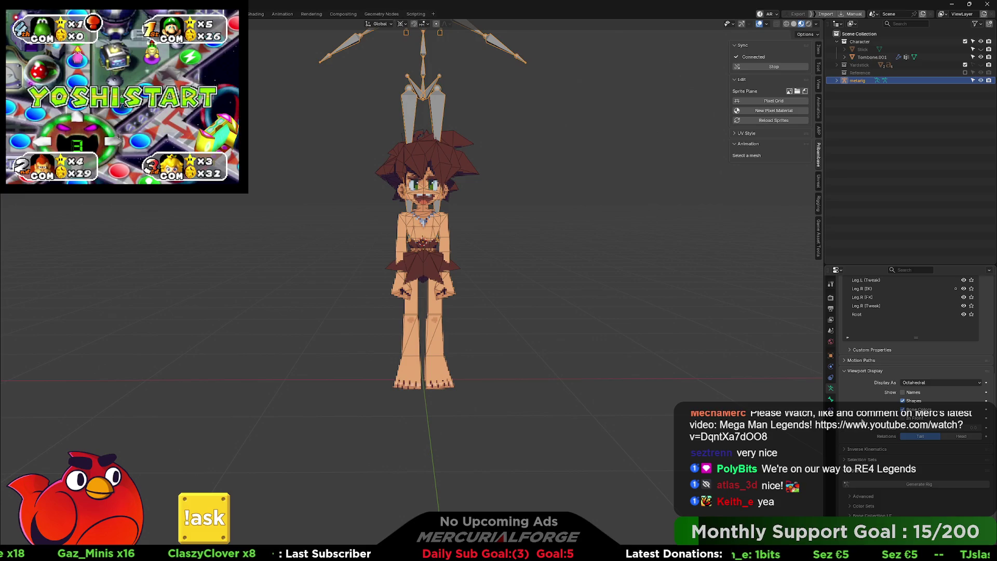
{"action": "mouse_move", "coordinate": [742, 350]}
{"action": "left_mouse_down"}
{"action": "mouse_move", "coordinate": [537, 283]}
{"action": "mouse_move", "coordinate": [537, 350]}
{"action": "mouse_move", "coordinate": [693, 345]}
{"action": "mouse_move", "coordinate": [481, 334]}
{"action": "mouse_move", "coordinate": [525, 335]}
{"action": "left_mouse_up"}
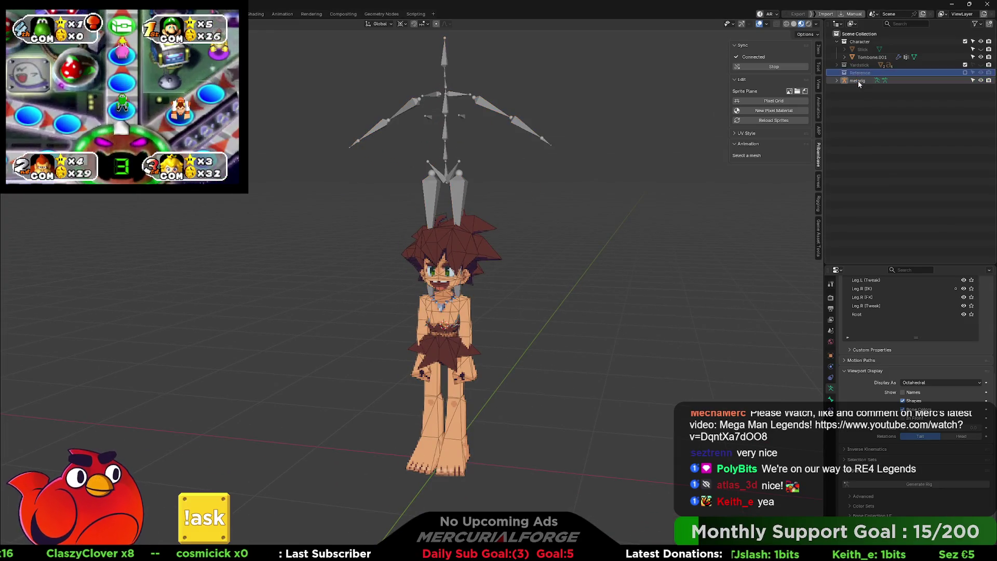
- Delete the metarig and recentre the view on the character
{"action": "key", "text": "Delete"}
{"action": "left_click_drag", "start_coordinate": [544, 325], "coordinate": [552, 268]}
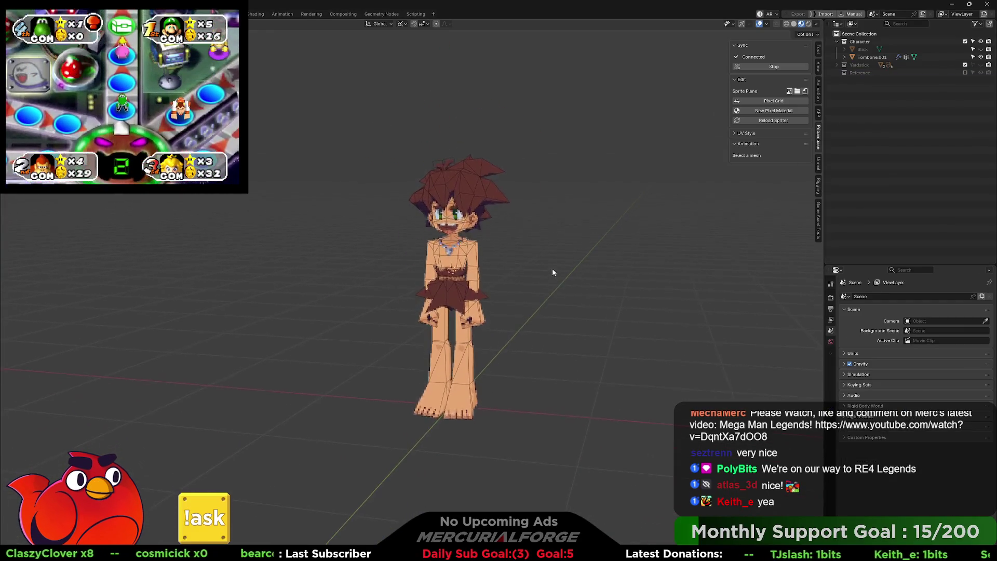
{"action": "key", "text": "shift+a"}
{"action": "mouse_move", "coordinate": [543, 267]}
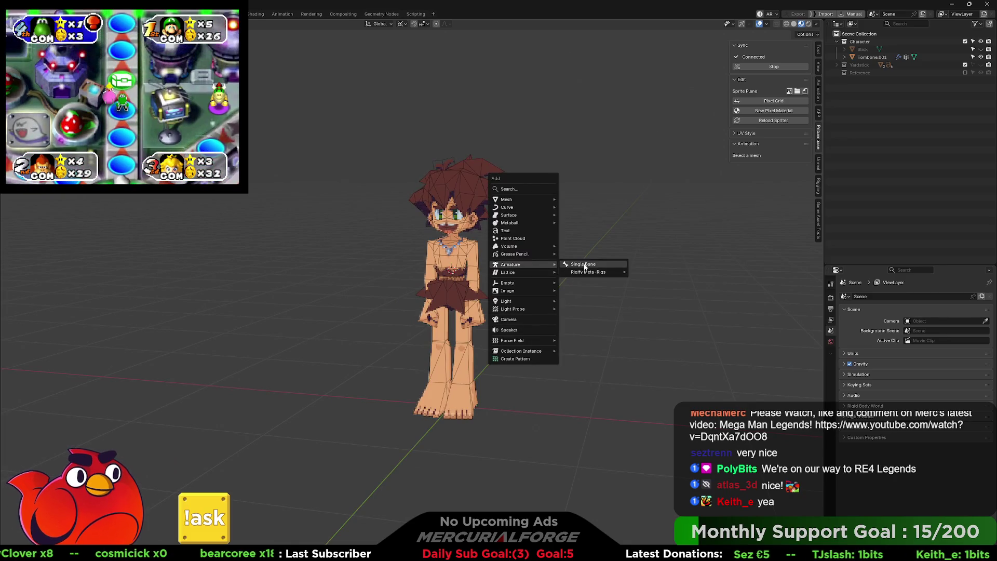
{"action": "left_click", "coordinate": [576, 264]}
{"action": "key", "text": "KP_1"}
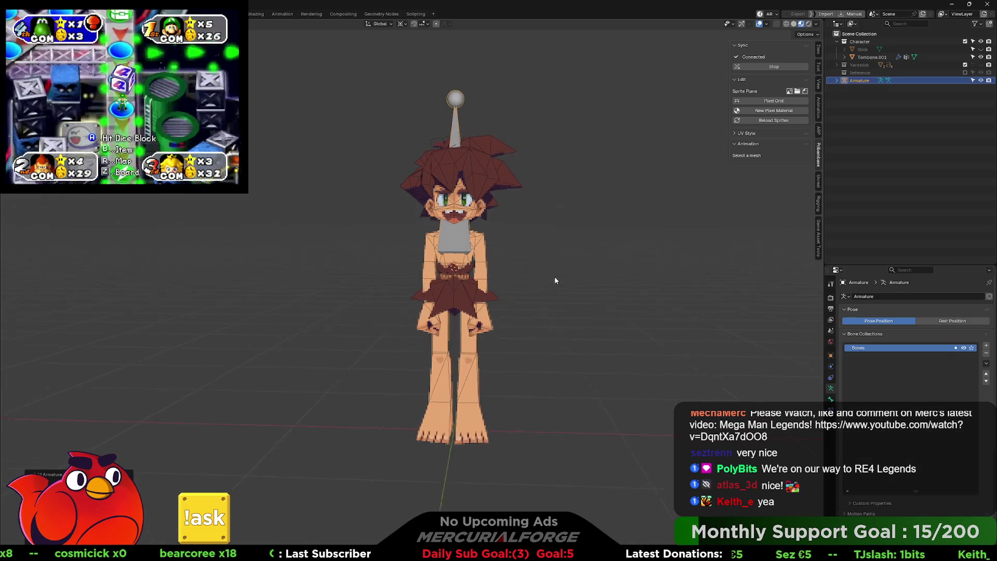
{"action": "scroll", "coordinate": [540, 284], "scroll_direction": "up", "scroll_amount": 3}
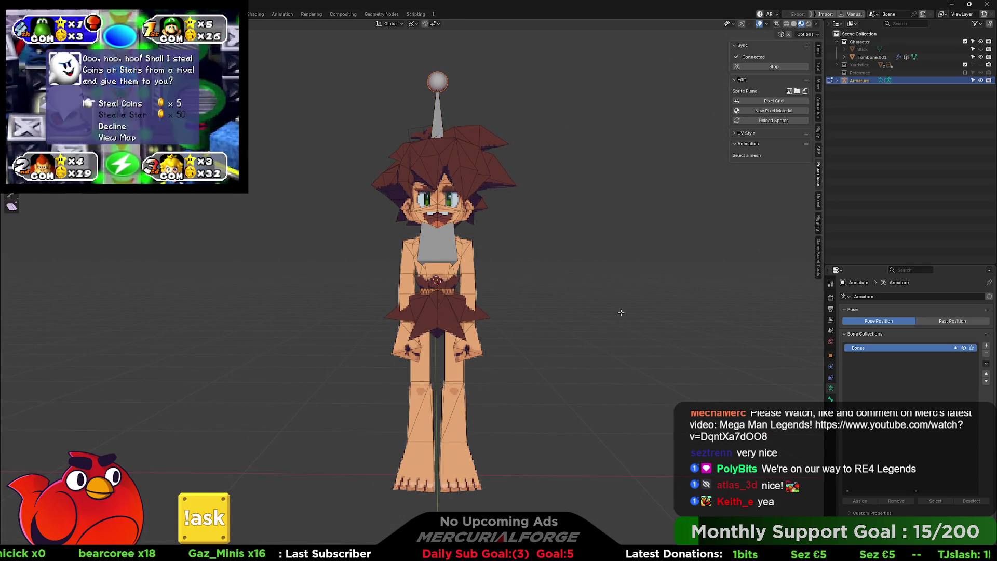
{"action": "key", "text": "Delete"}
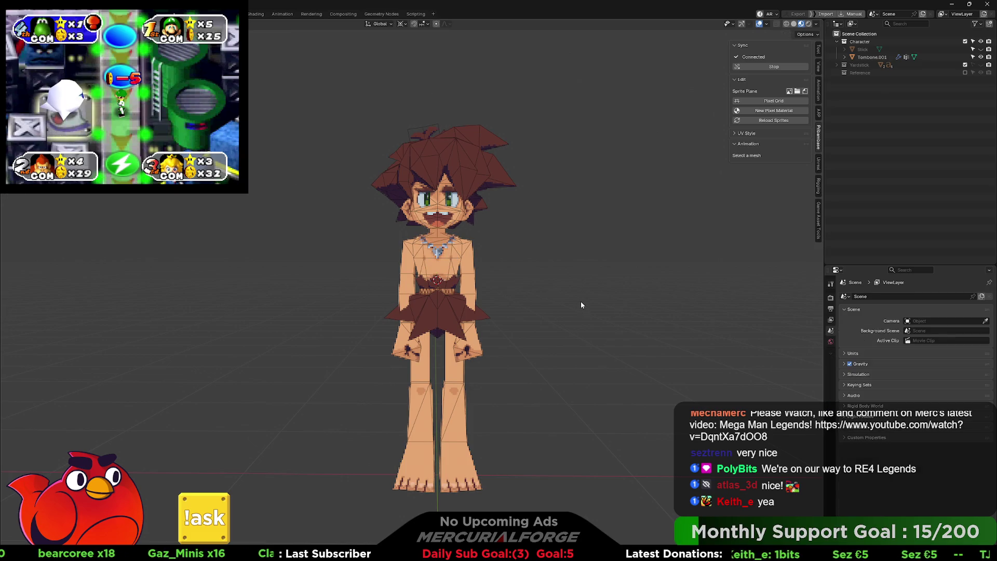
{"action": "key", "text": "shift+a"}
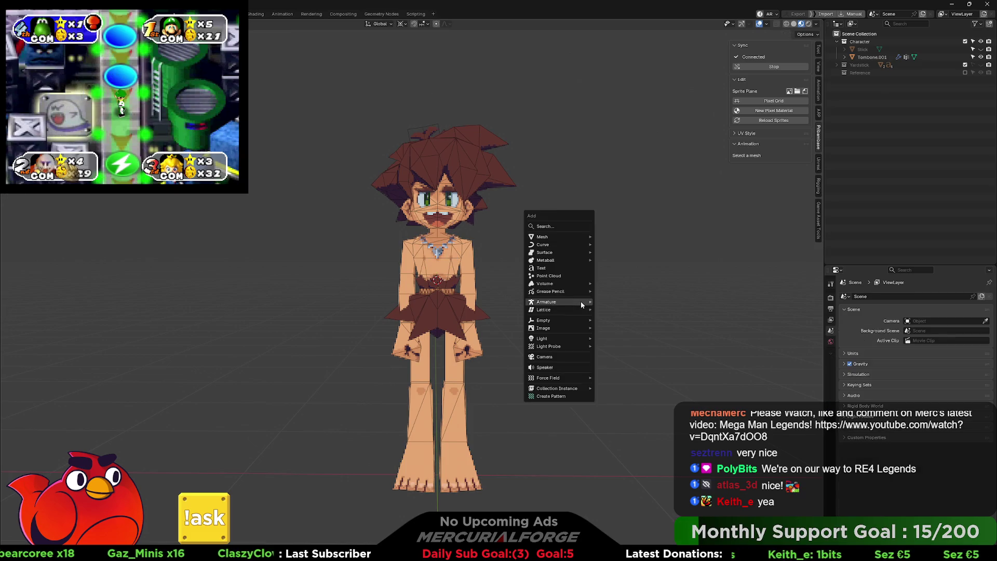
{"action": "mouse_move", "coordinate": [580, 302]}
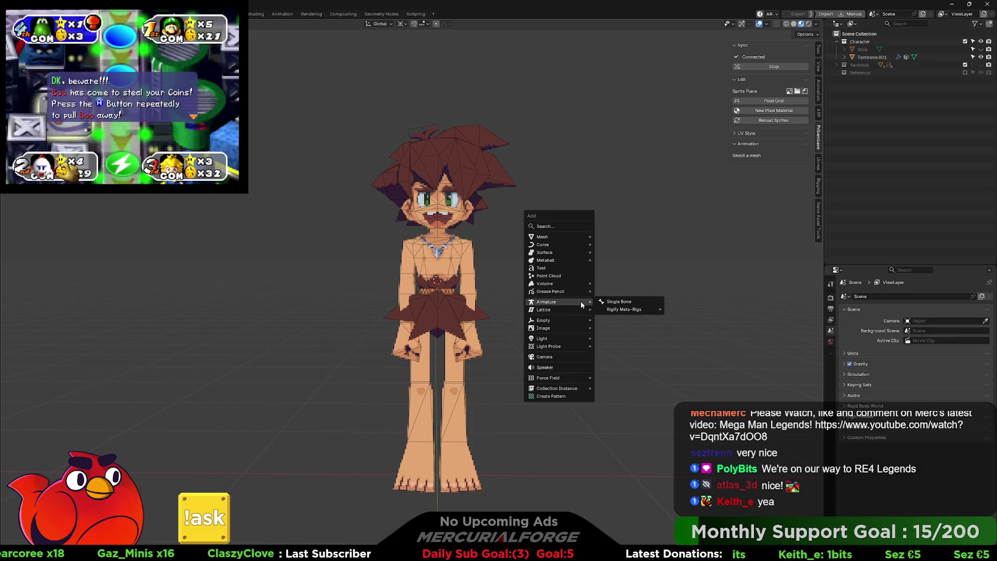
{"action": "left_click", "coordinate": [615, 303]}
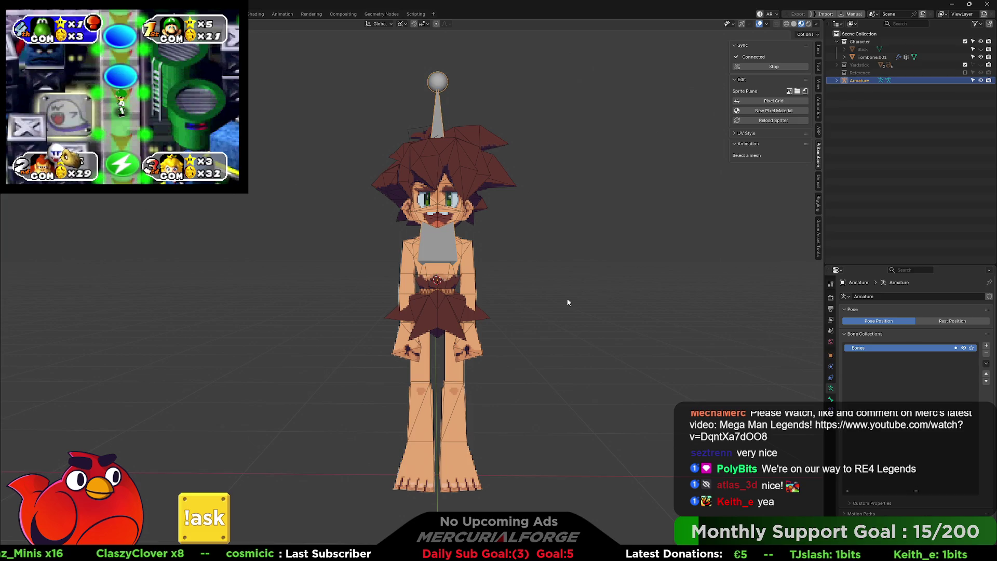
{"action": "key", "text": "Delete"}
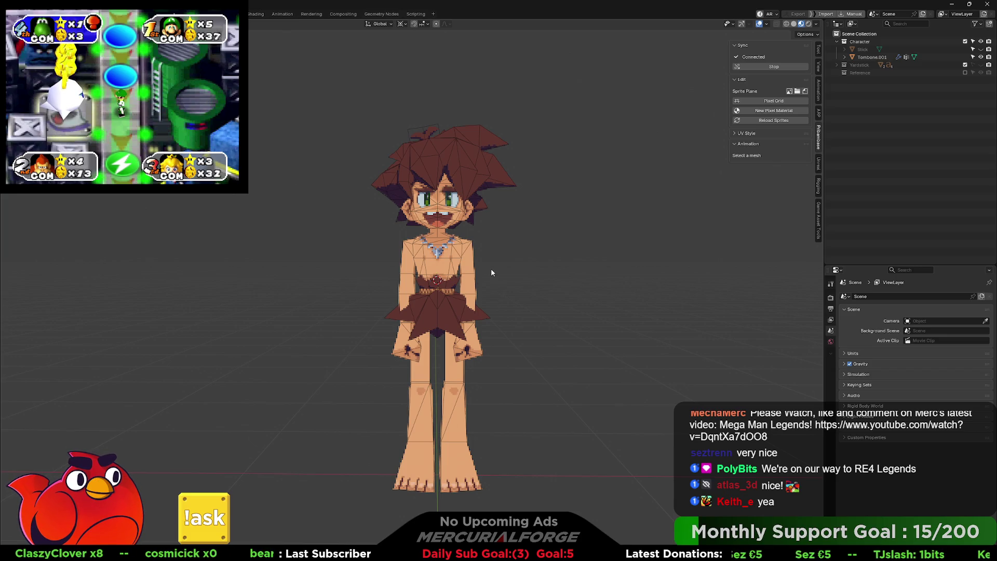
{"action": "left_click", "coordinate": [472, 204]}
{"action": "left_click_drag", "start_coordinate": [472, 204], "coordinate": [473, 256]}
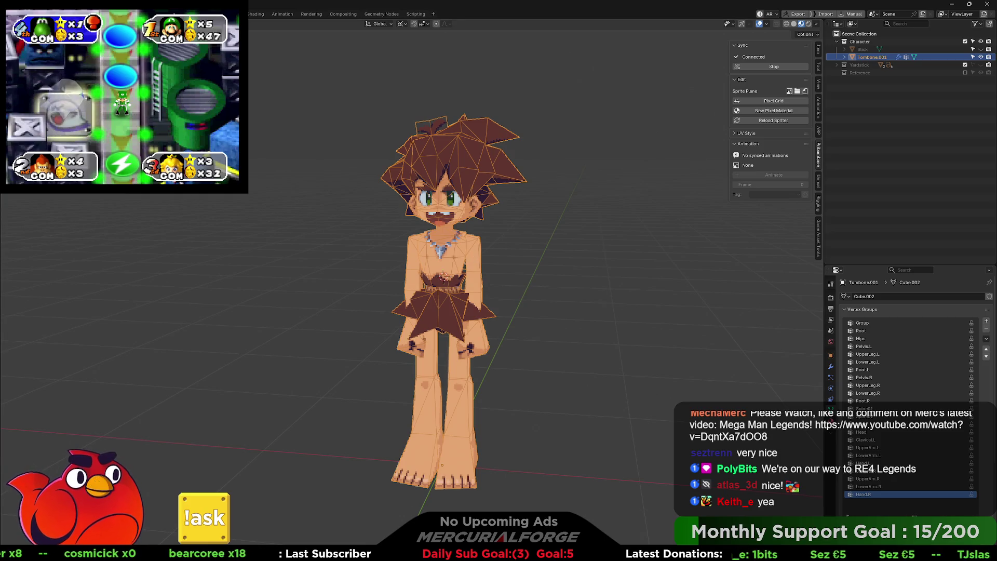
- Open the Export to Unreal and Game Asset Tools panels and try the mesh FBX export twice
{"action": "mouse_move", "coordinate": [62, 119]}
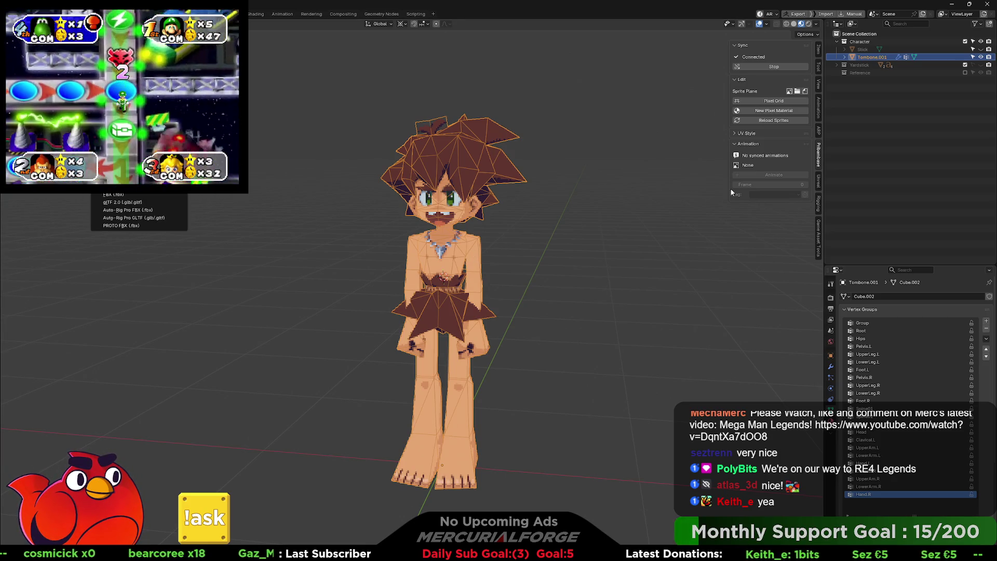
{"action": "left_click", "coordinate": [820, 185]}
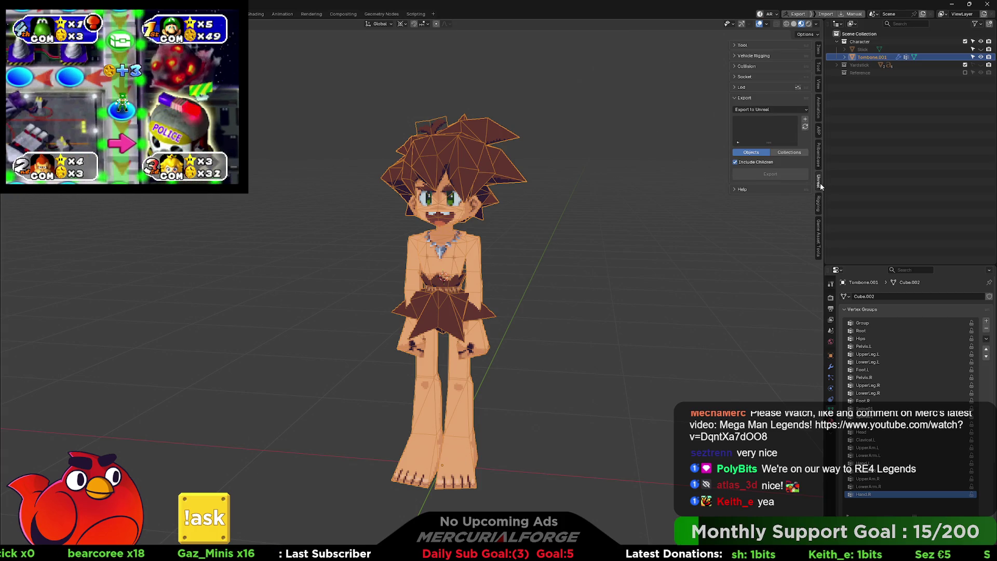
{"action": "left_click", "coordinate": [820, 227]}
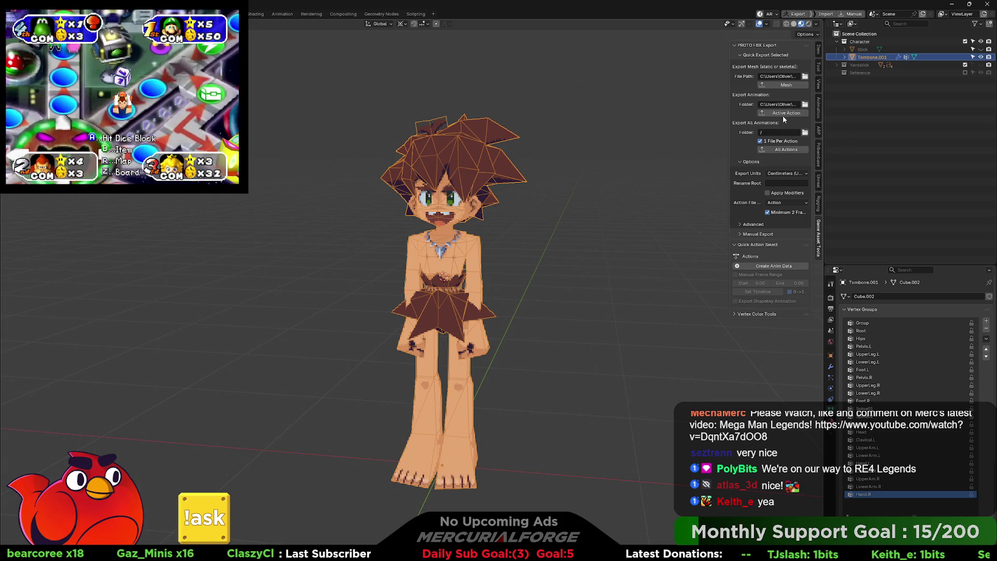
{"action": "left_click", "coordinate": [787, 84]}
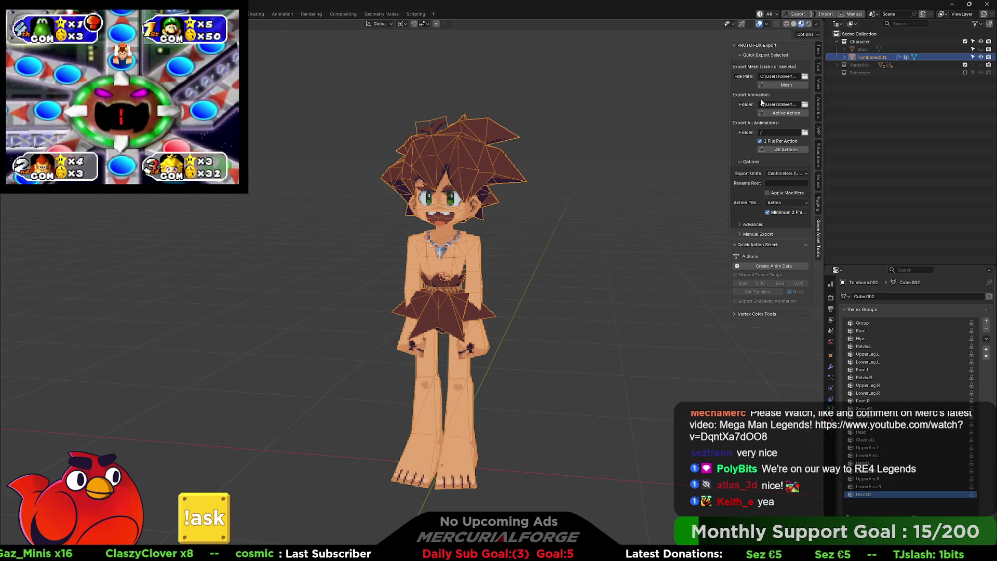
{"action": "left_click", "coordinate": [779, 85]}
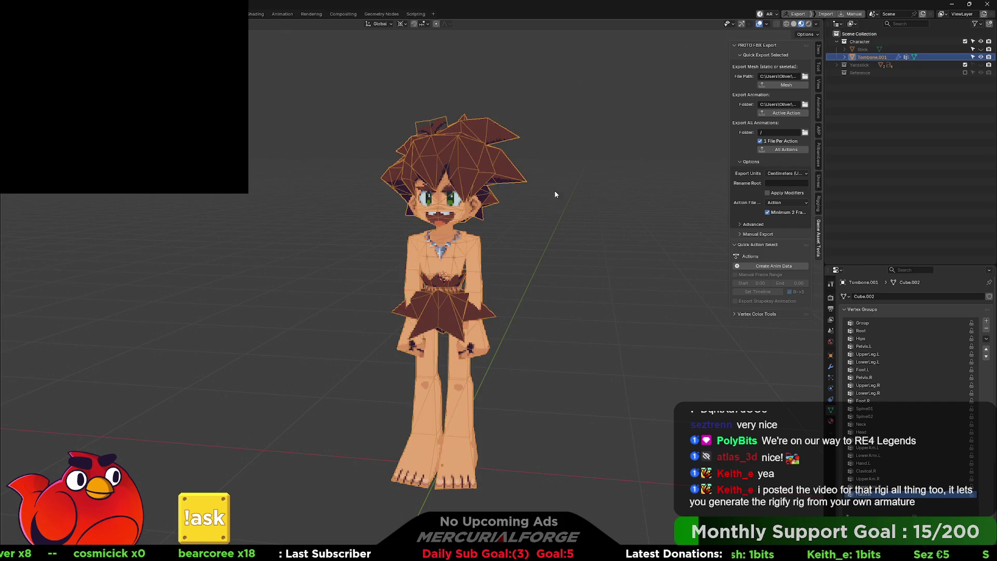
- Select the Cube.002 mesh inside Tombone.001 in the Outliner
{"action": "left_click", "coordinate": [872, 50]}
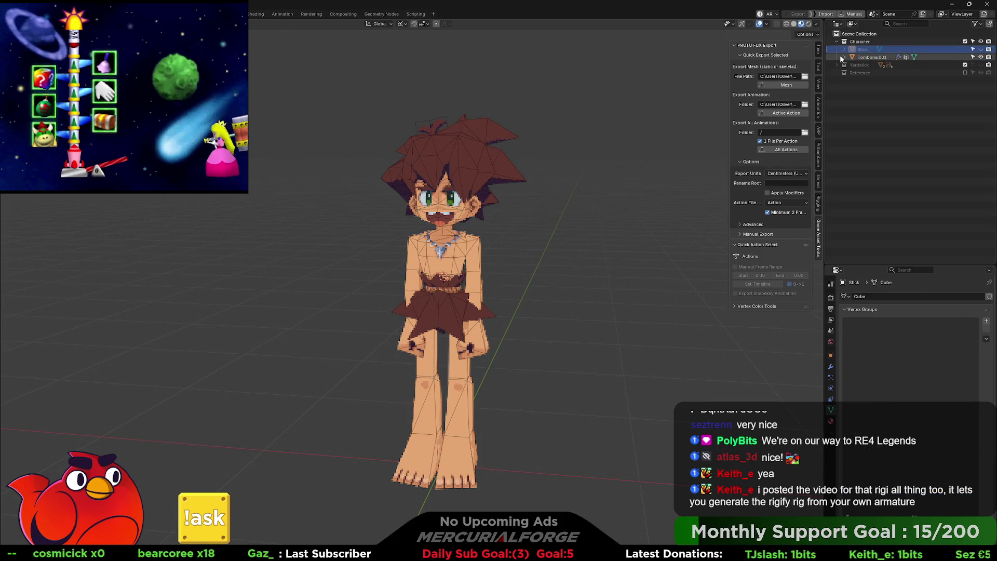
{"action": "left_click", "coordinate": [844, 57]}
{"action": "left_click", "coordinate": [876, 66]}
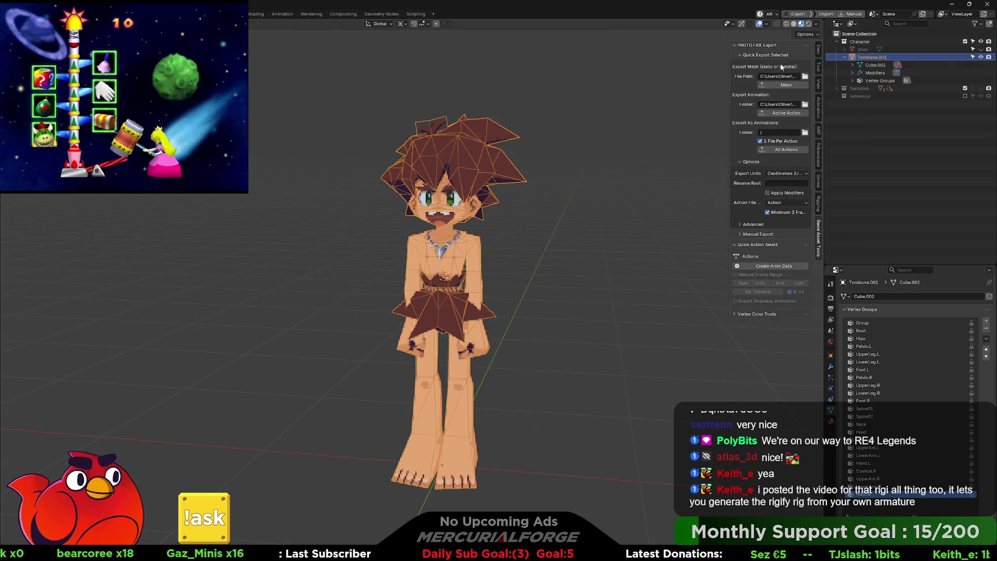
- Retry the mesh export, dismiss the Python error, and bring up the FBX export window
{"action": "left_click", "coordinate": [786, 85]}
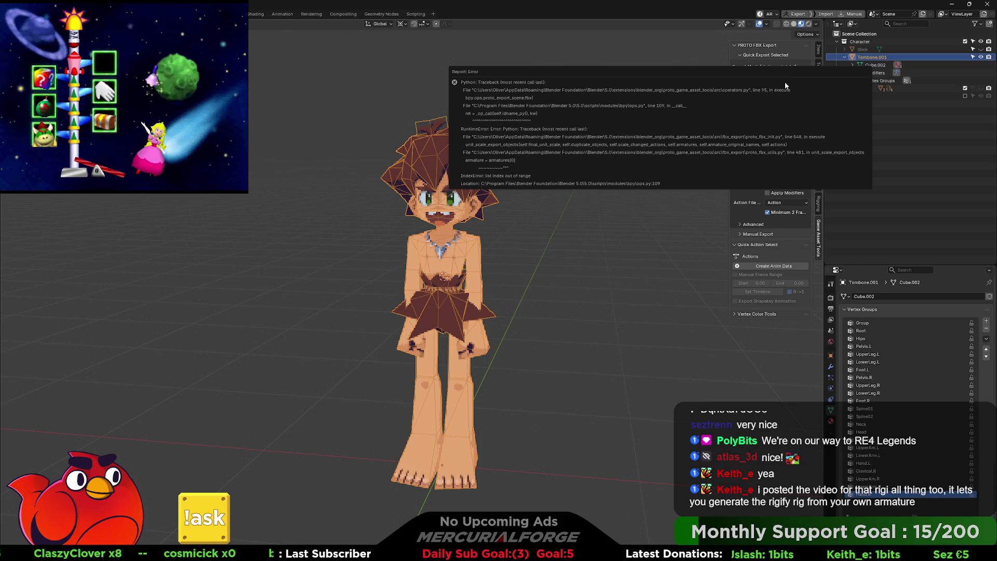
{"action": "left_click", "coordinate": [681, 222]}
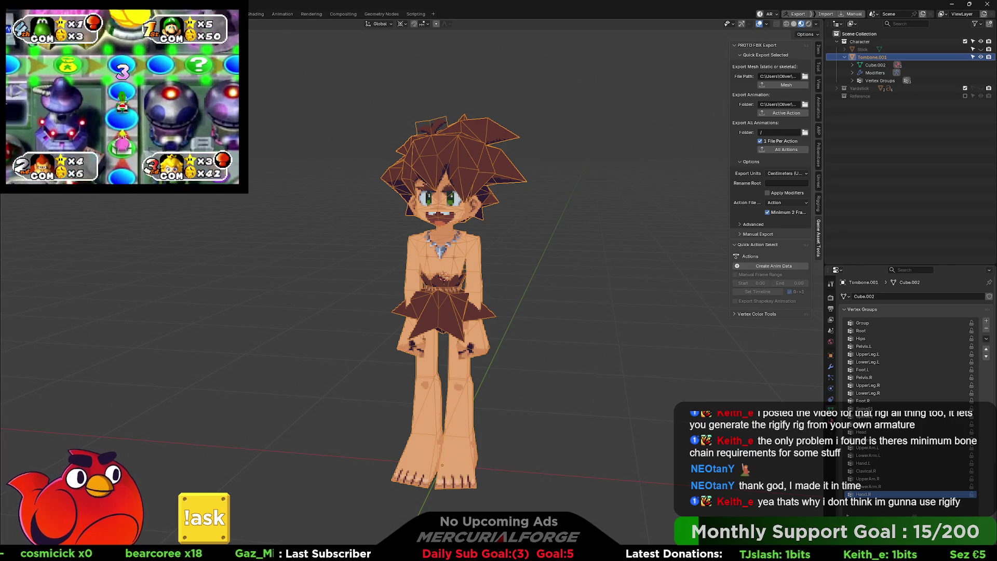
{"action": "left_click", "coordinate": [799, 14]}
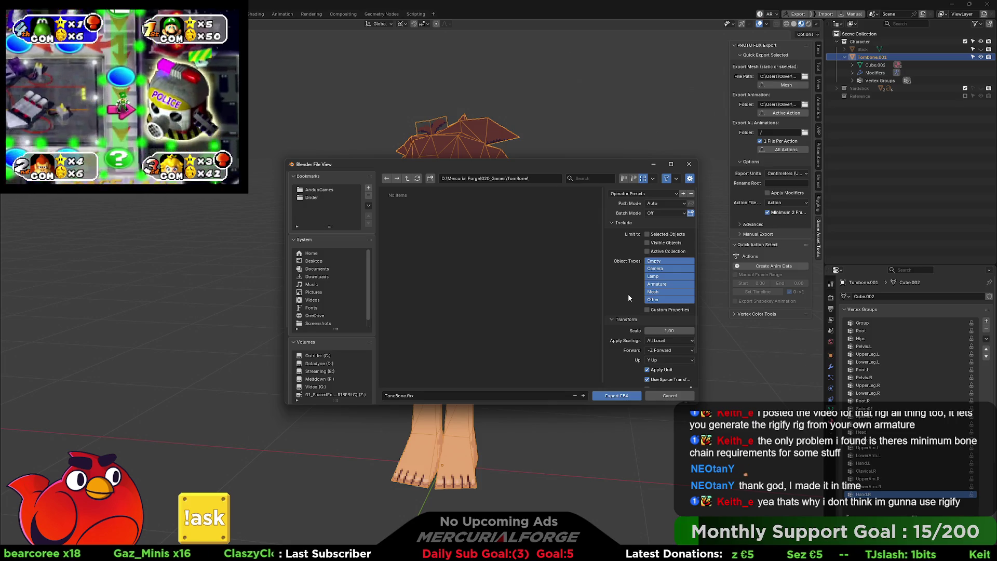
- Restrict the FBX export to selected Armature and Mesh objects and expand the Geometry options
{"action": "left_click", "coordinate": [667, 284]}
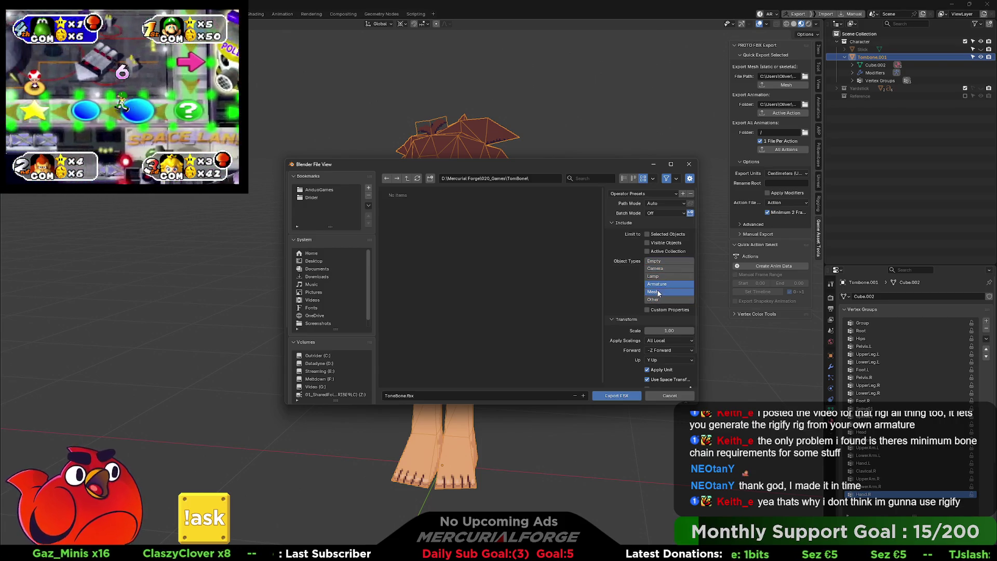
{"action": "left_click", "coordinate": [654, 292], "text": "shift"}
{"action": "left_click", "coordinate": [654, 235]}
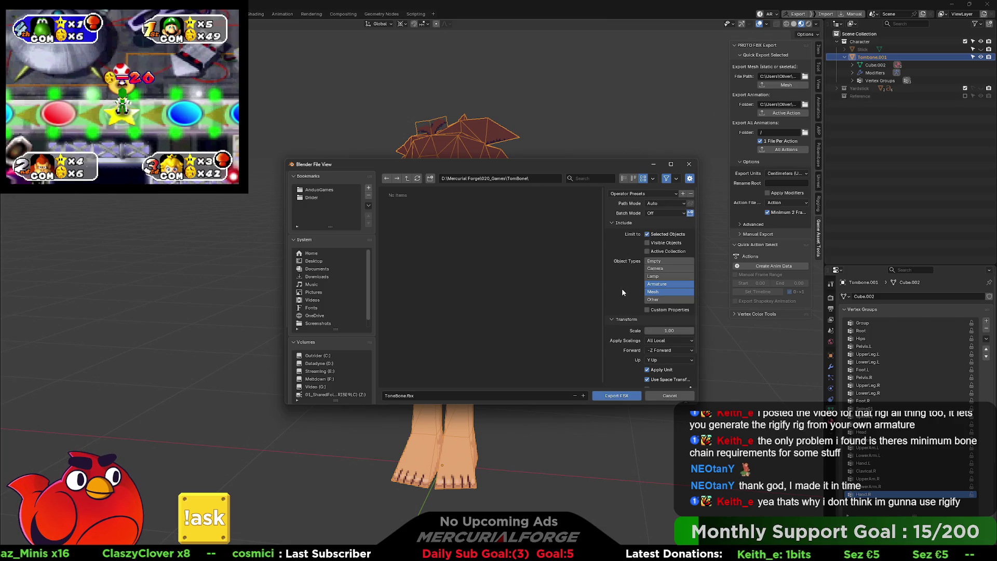
{"action": "scroll", "coordinate": [623, 292], "scroll_direction": "down", "scroll_amount": 3}
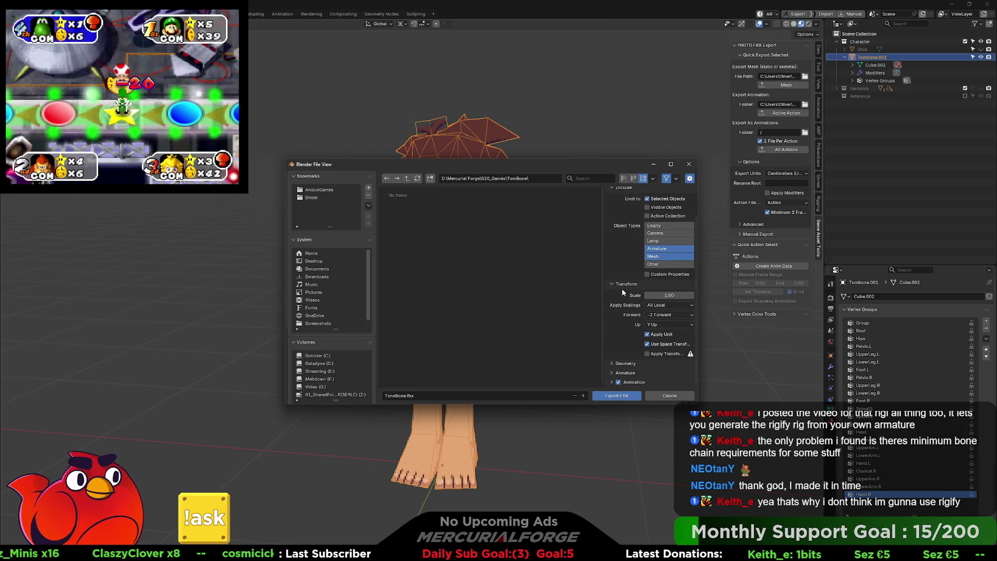
{"action": "left_click", "coordinate": [612, 363]}
{"action": "scroll", "coordinate": [623, 311], "scroll_direction": "down", "scroll_amount": 5}
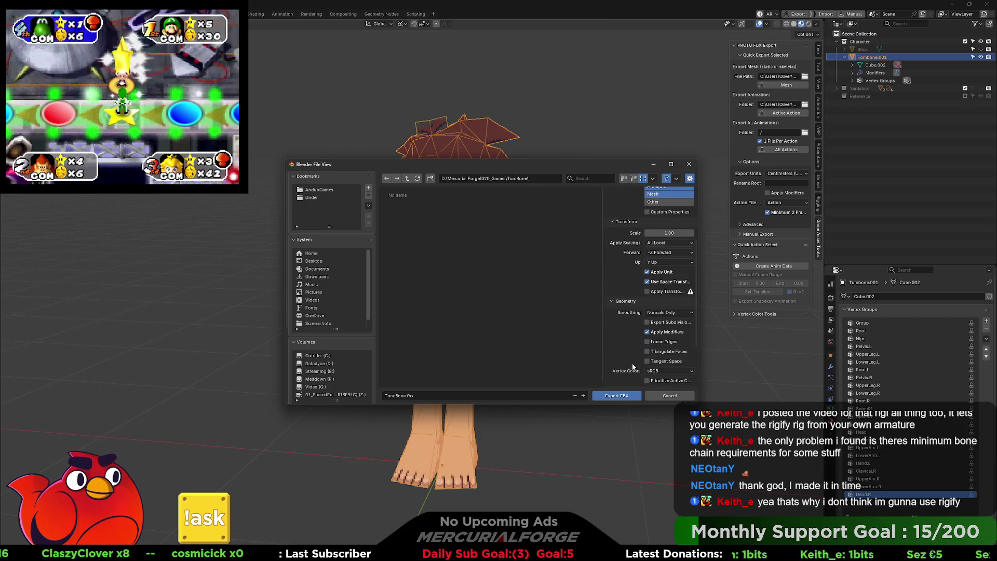
- Browse the view layer, scene and output property tabs
{"action": "left_click", "coordinate": [830, 319]}
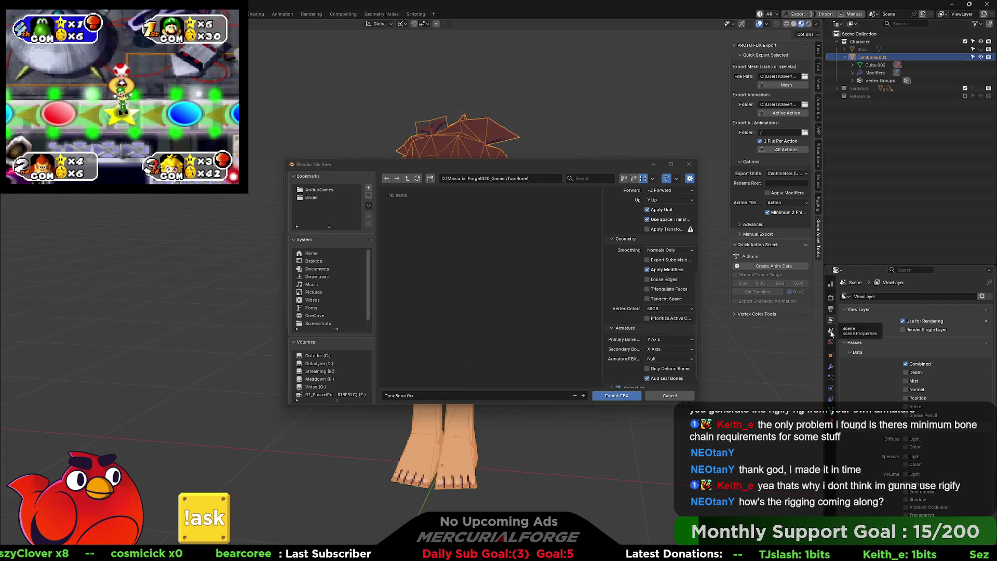
{"action": "left_click", "coordinate": [831, 332]}
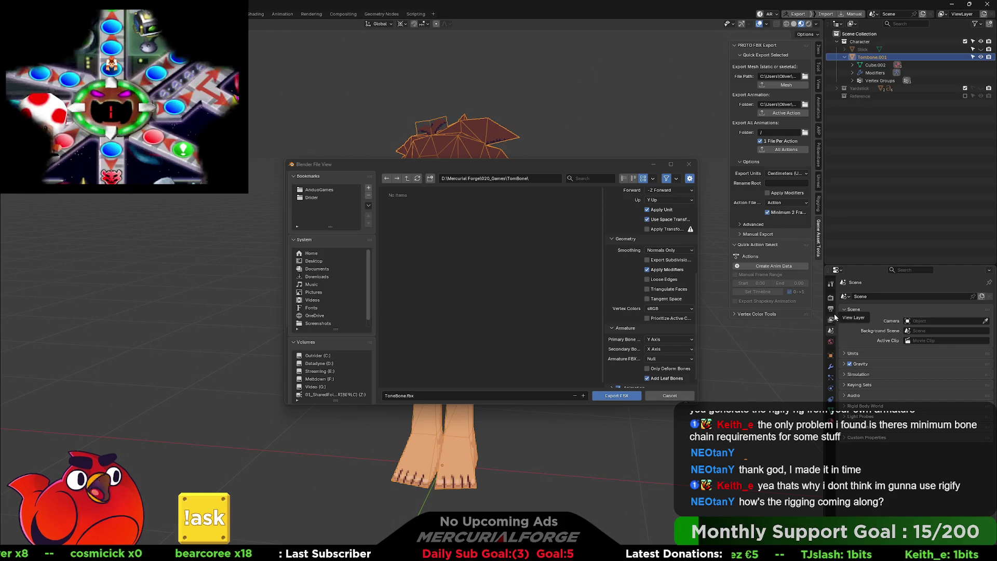
{"action": "left_click", "coordinate": [831, 309]}
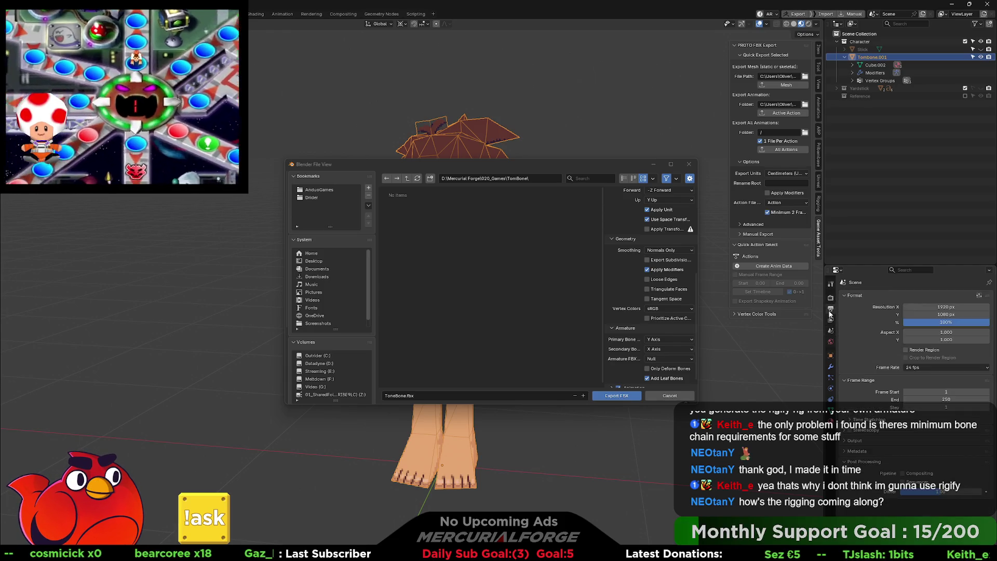
- Set the scene frame rate to 30 fps in the Output properties
{"action": "left_click", "coordinate": [915, 367]}
{"action": "left_click", "coordinate": [918, 430]}
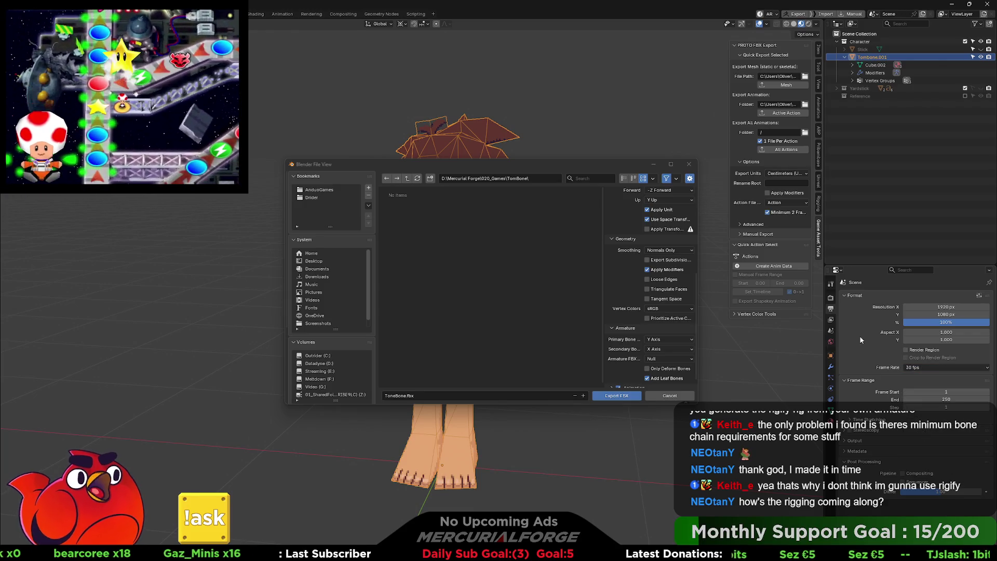
{"action": "left_click", "coordinate": [831, 320]}
{"action": "left_click", "coordinate": [830, 297]}
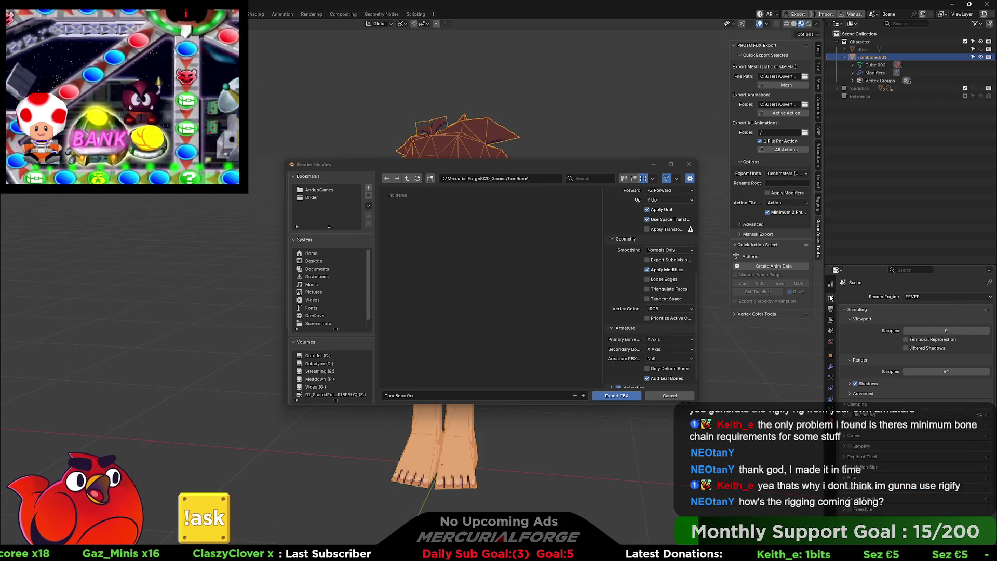
{"action": "left_click", "coordinate": [831, 331]}
{"action": "left_click", "coordinate": [831, 320]}
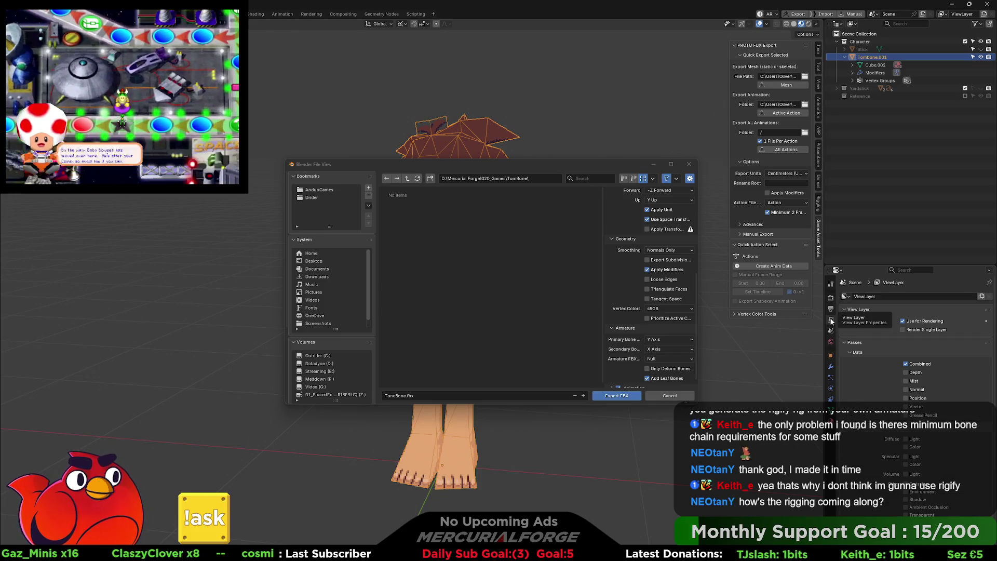
{"action": "left_click", "coordinate": [830, 309]}
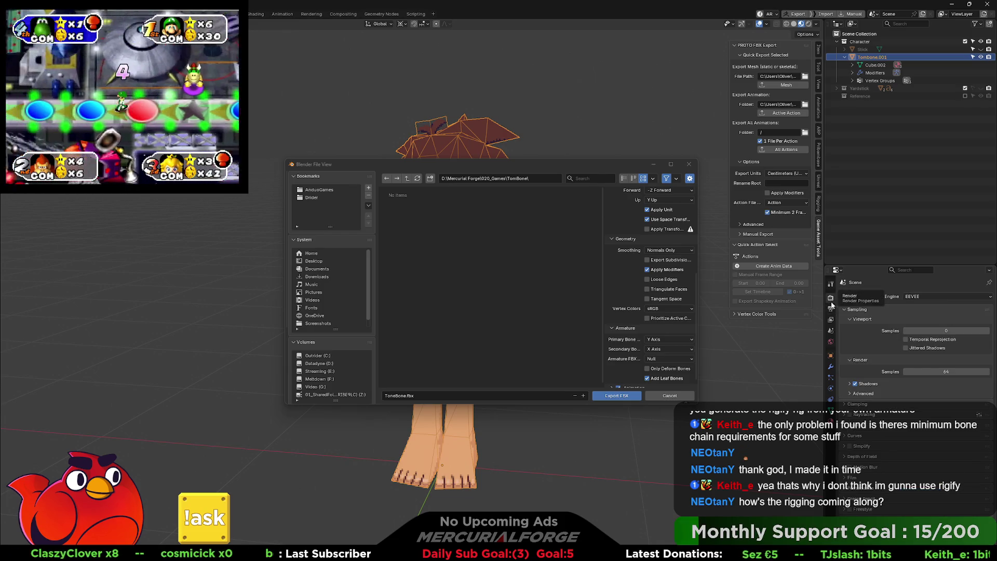
{"action": "left_click", "coordinate": [831, 308]}
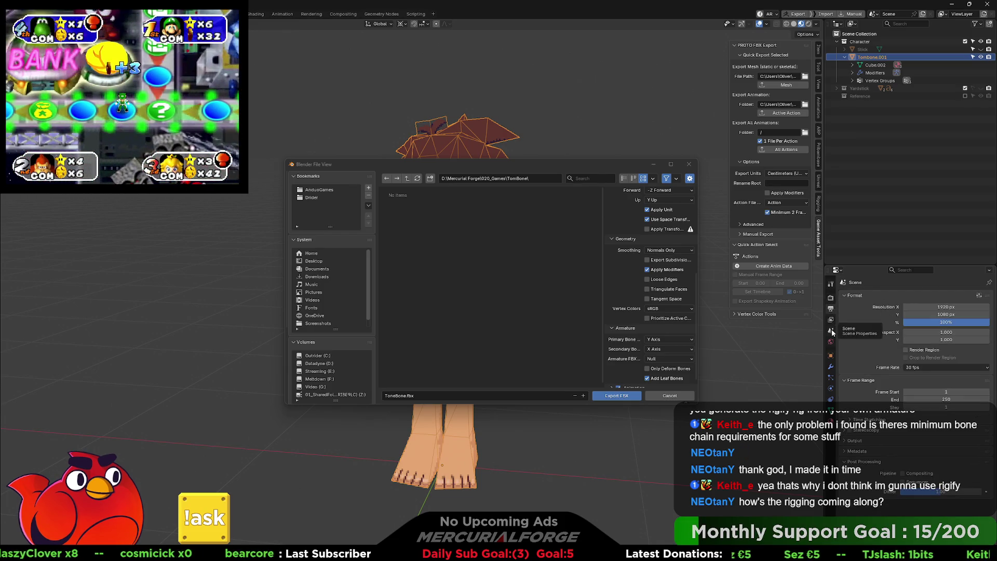
- Set the scene length unit to Centimeters and export only deform bones
{"action": "left_click", "coordinate": [831, 331]}
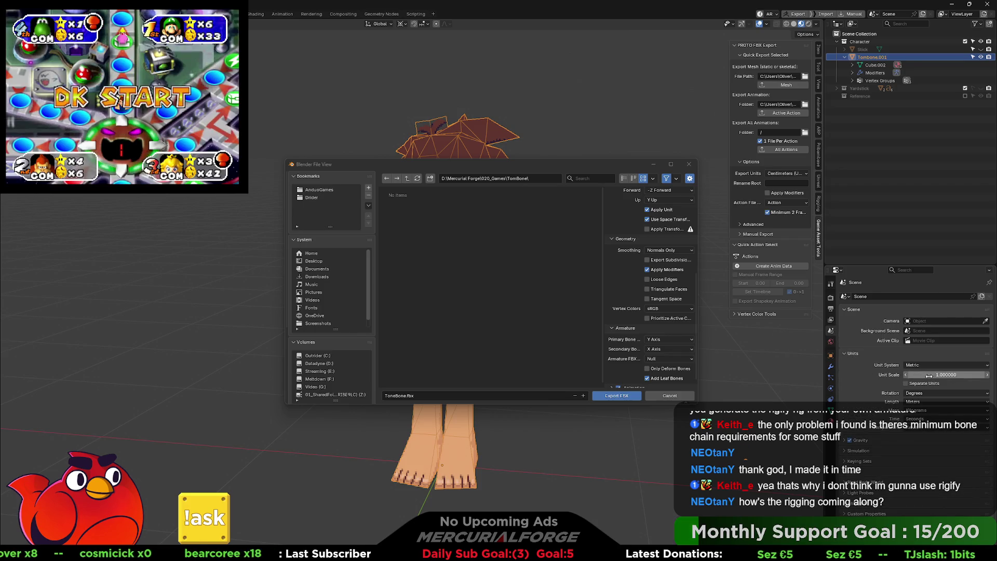
{"action": "left_click", "coordinate": [922, 401]}
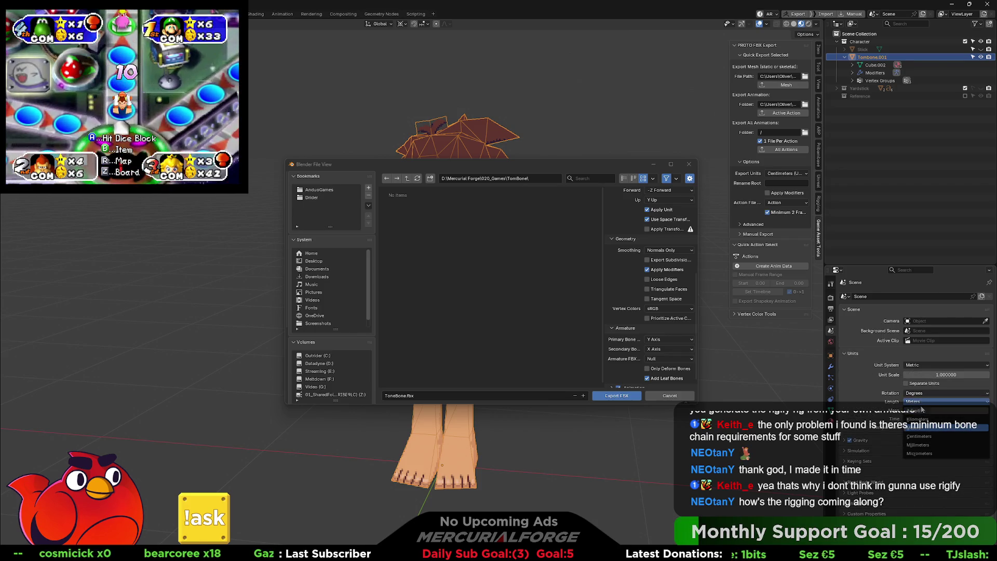
{"action": "left_click", "coordinate": [919, 436]}
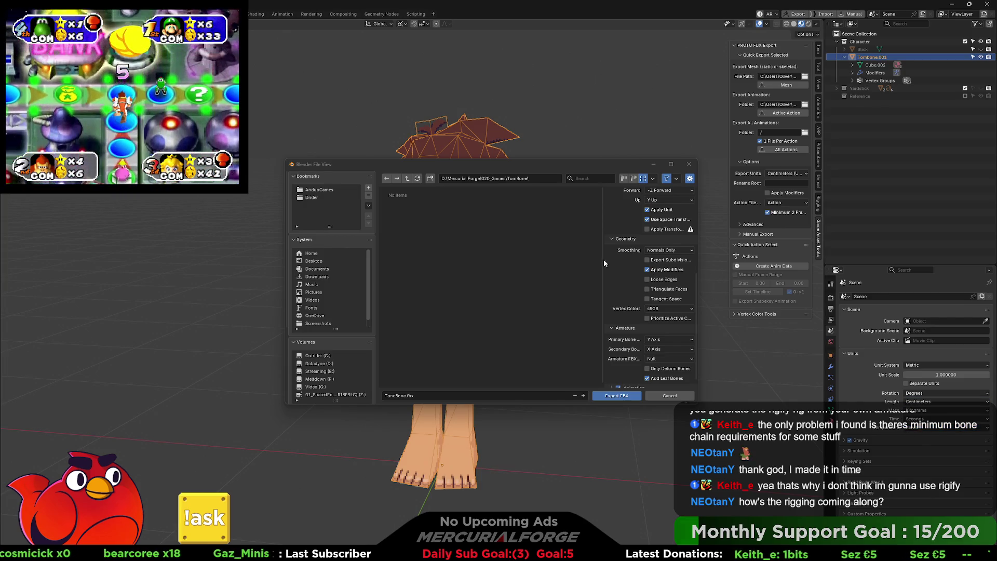
{"action": "scroll", "coordinate": [649, 364], "scroll_direction": "down", "scroll_amount": 1}
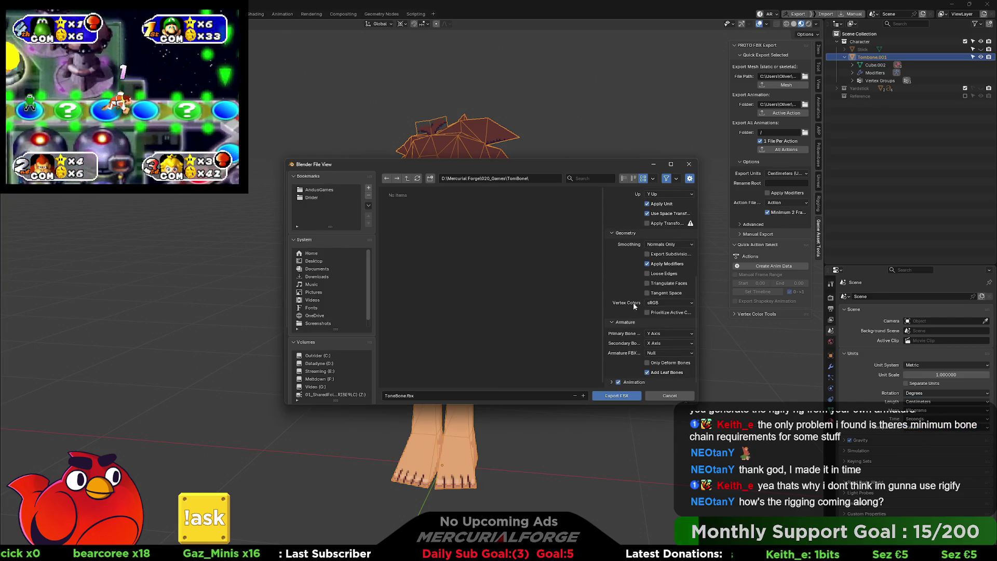
{"action": "left_click", "coordinate": [647, 362]}
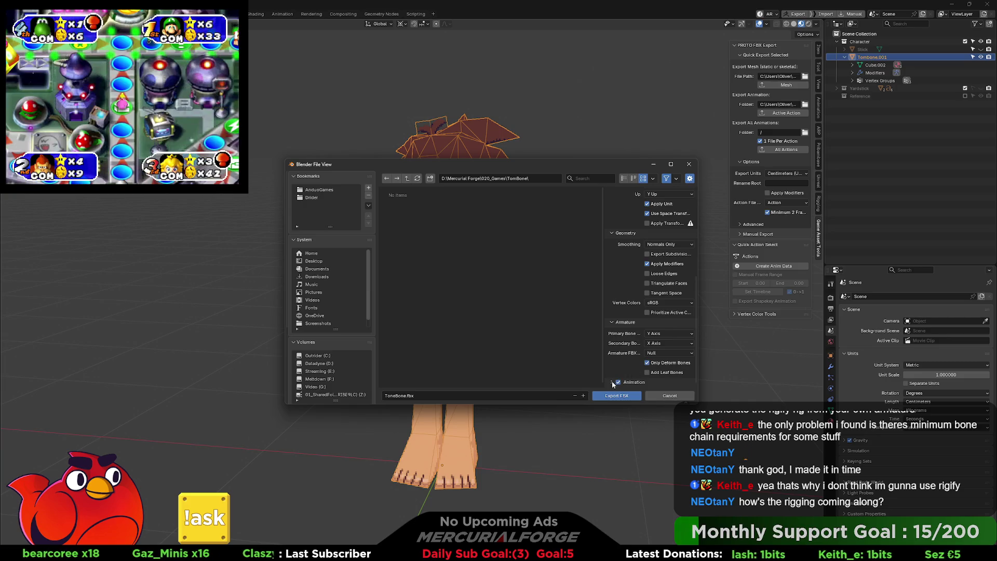
- Export the selected character as ToneBone.fbx into the TomBone folder
{"action": "scroll", "coordinate": [619, 335], "scroll_direction": "up", "scroll_amount": 4}
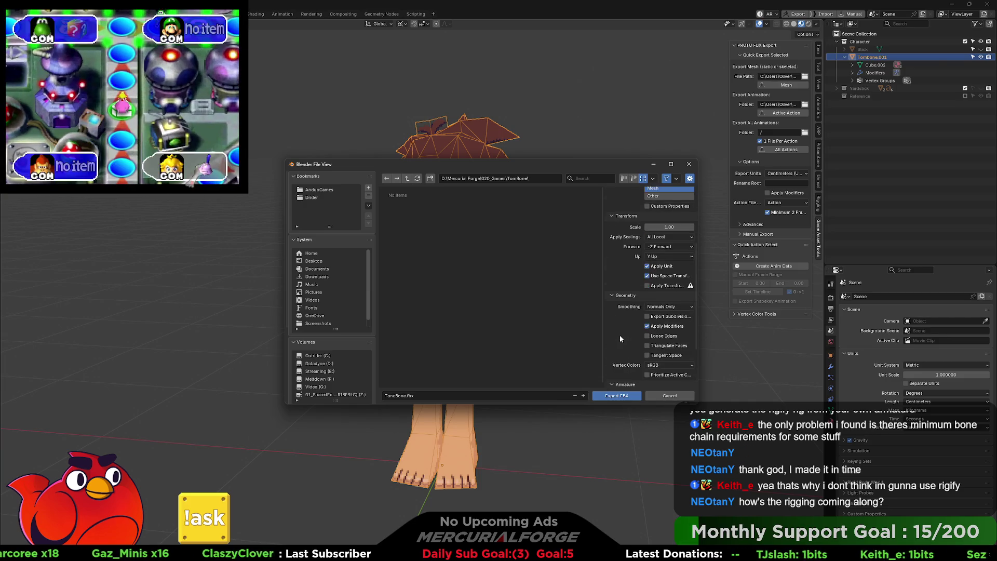
{"action": "scroll", "coordinate": [619, 338], "scroll_direction": "up", "scroll_amount": 5}
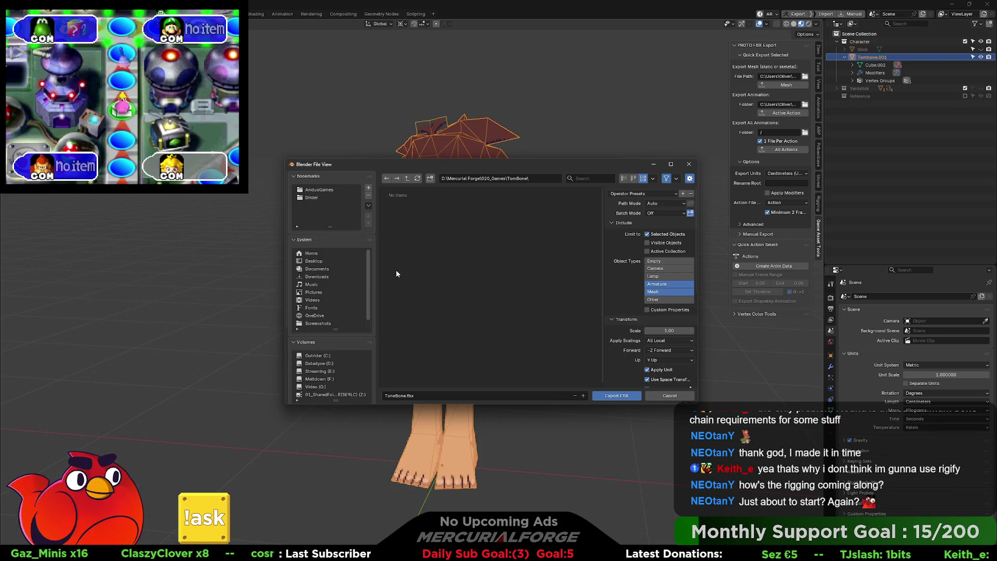
{"action": "left_click", "coordinate": [608, 397]}
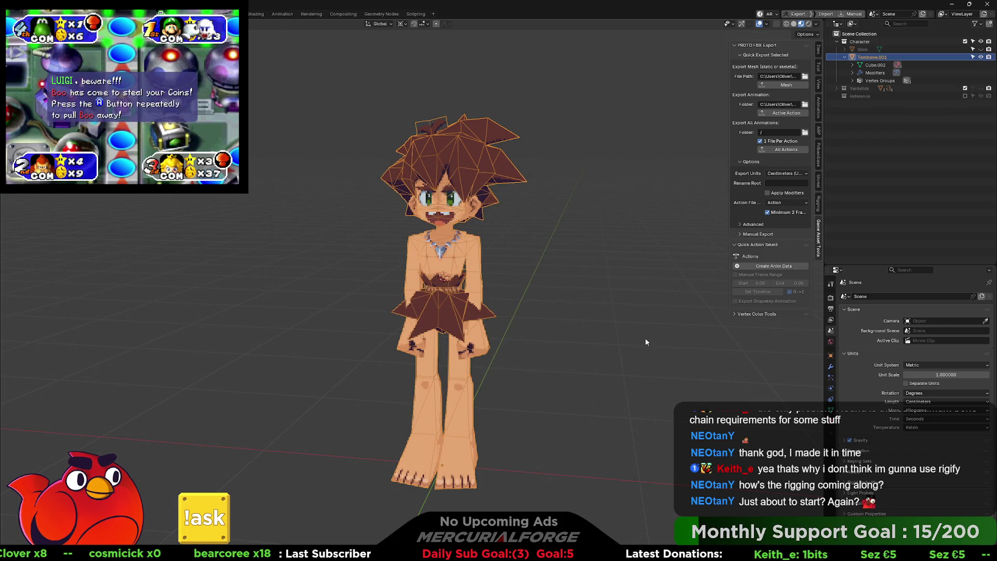
- In Unreal, close the Cube_Blender_Anim editor and reframe the level view on the cube
{"action": "key", "text": "alt+Tab"}
{"action": "key", "text": "alt+Tab"}
{"action": "key", "text": "alt+Tab"}
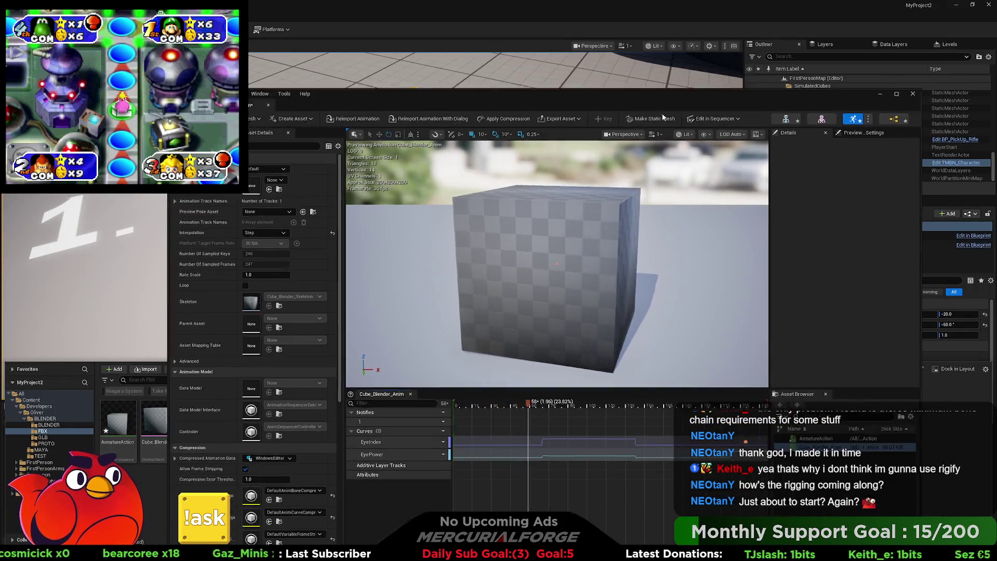
{"action": "left_click_drag", "start_coordinate": [700, 39], "coordinate": [658, 74]}
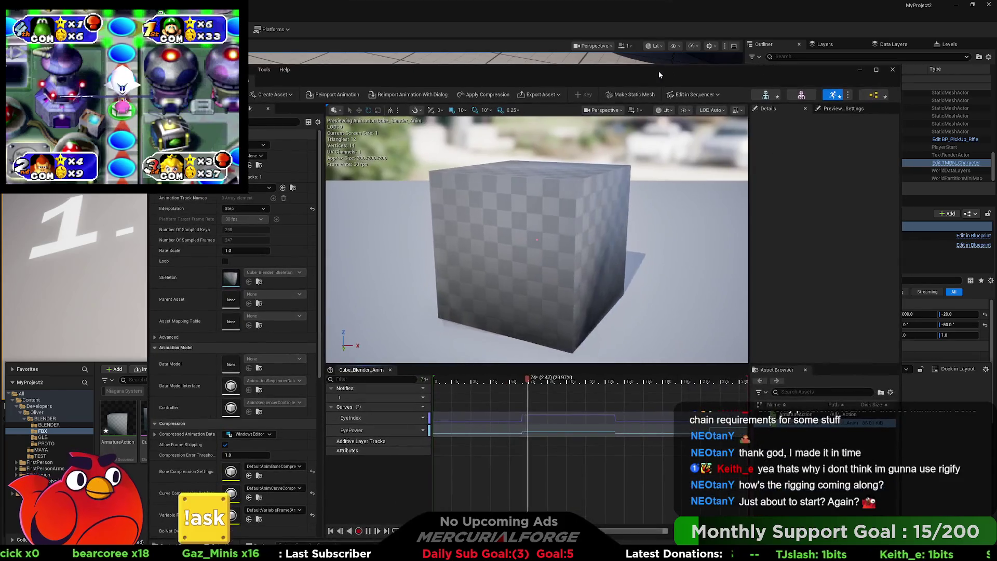
{"action": "left_click", "coordinate": [892, 70]}
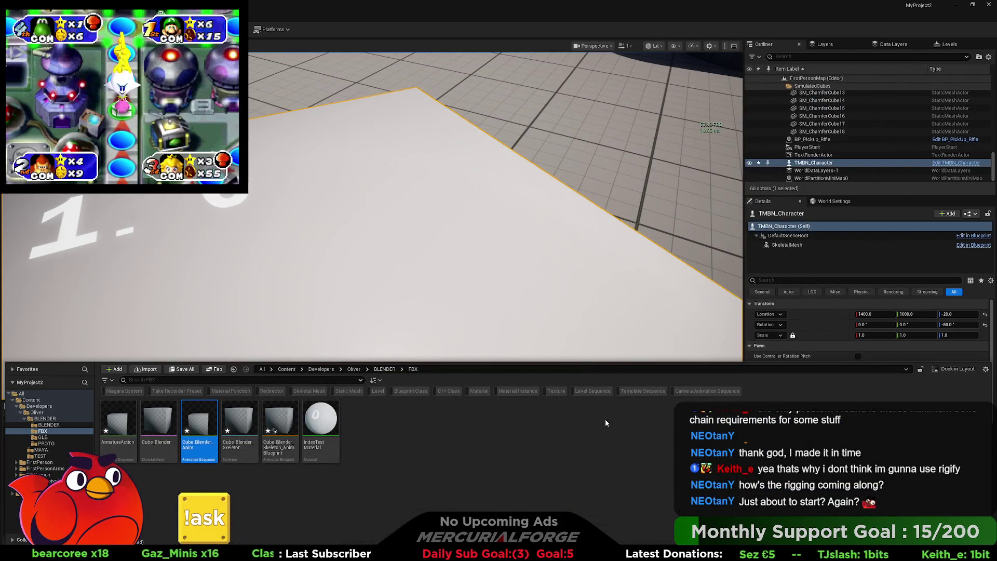
{"action": "left_click_drag", "start_coordinate": [519, 184], "coordinate": [512, 271]}
- Import ToneBone.fbx through the Content Browser, then return to Blender
{"action": "key", "text": "ctrl+space"}
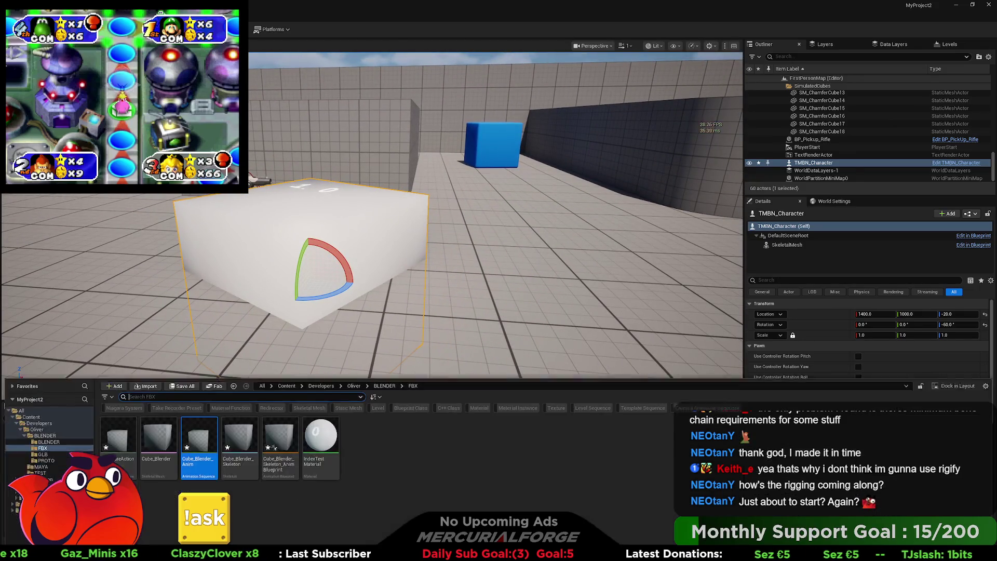
{"action": "left_click", "coordinate": [364, 466]}
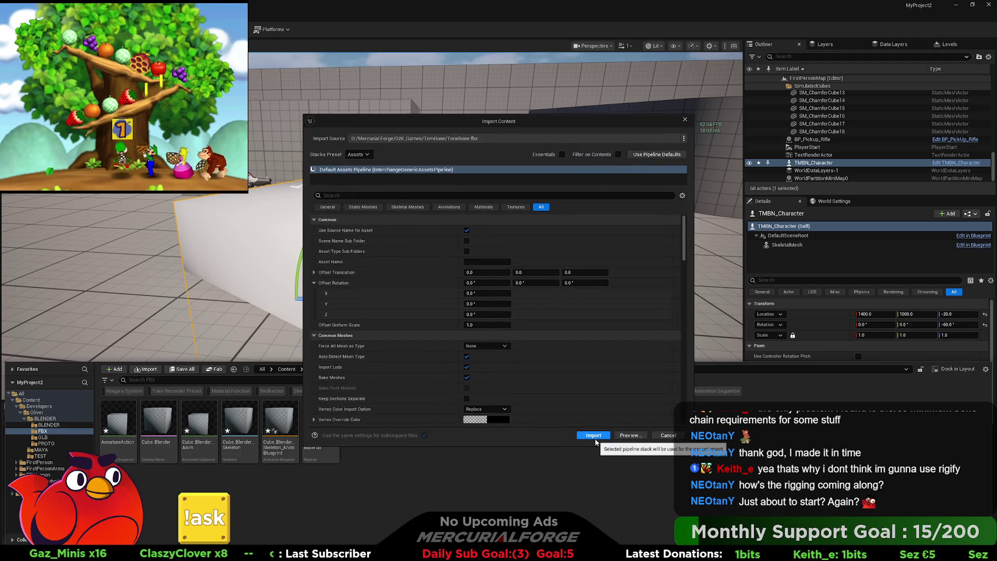
{"action": "left_click", "coordinate": [597, 435]}
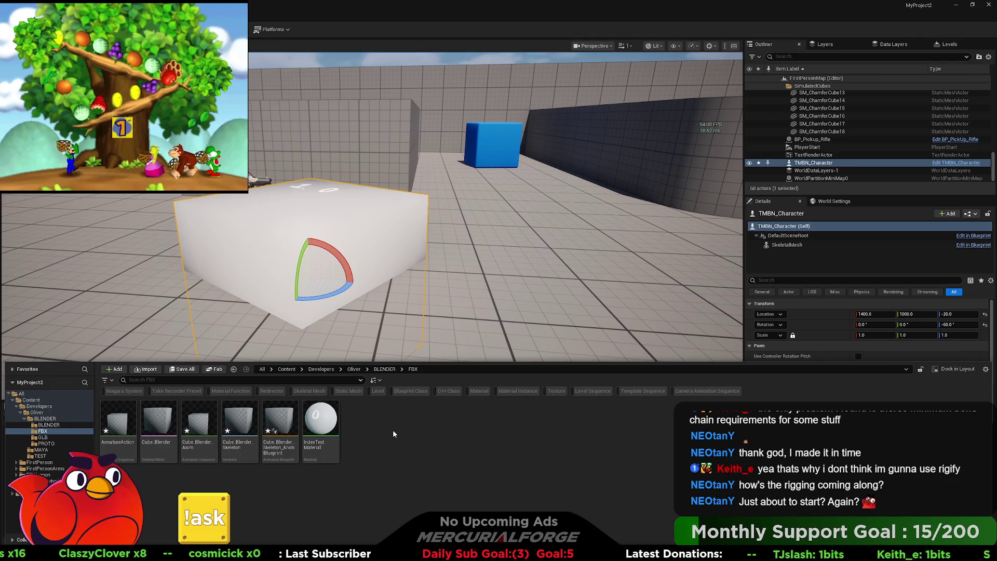
{"action": "key", "text": "alt+Tab"}
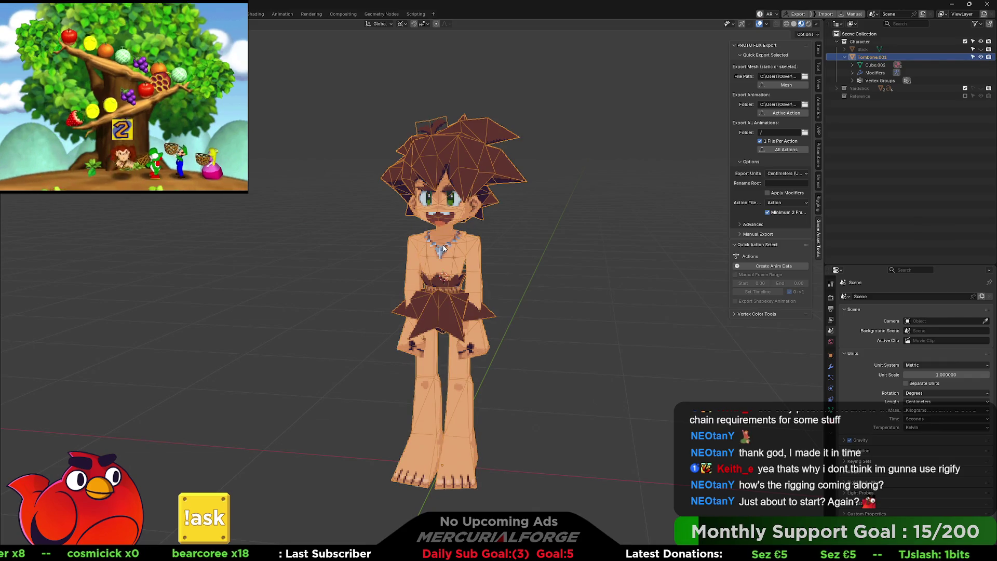
- Re-export the character to ToneBone.fbx via Quick Favorites, then return to Unreal
{"action": "key", "text": "F3"}
{"action": "left_click", "coordinate": [442, 244]}
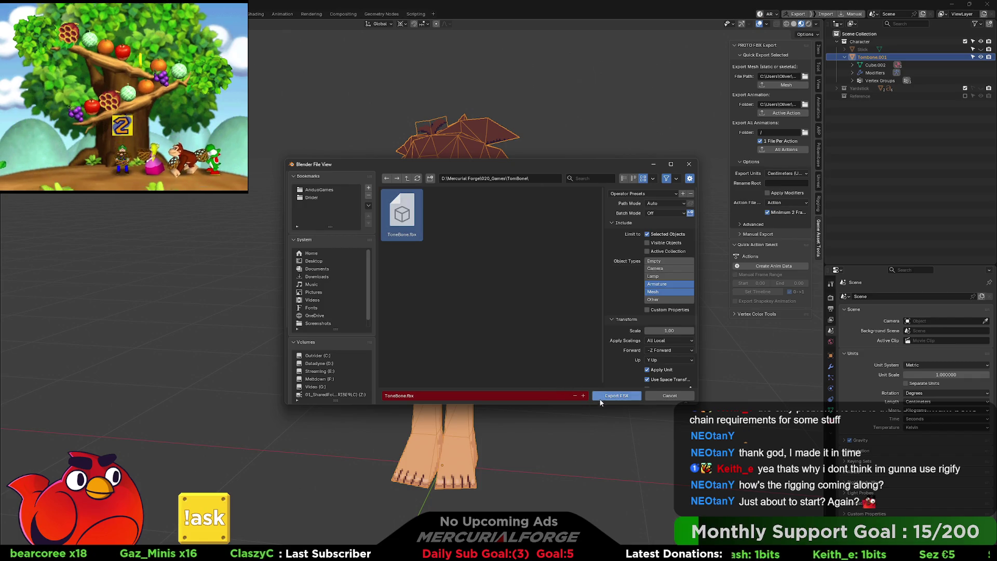
{"action": "left_click", "coordinate": [618, 396]}
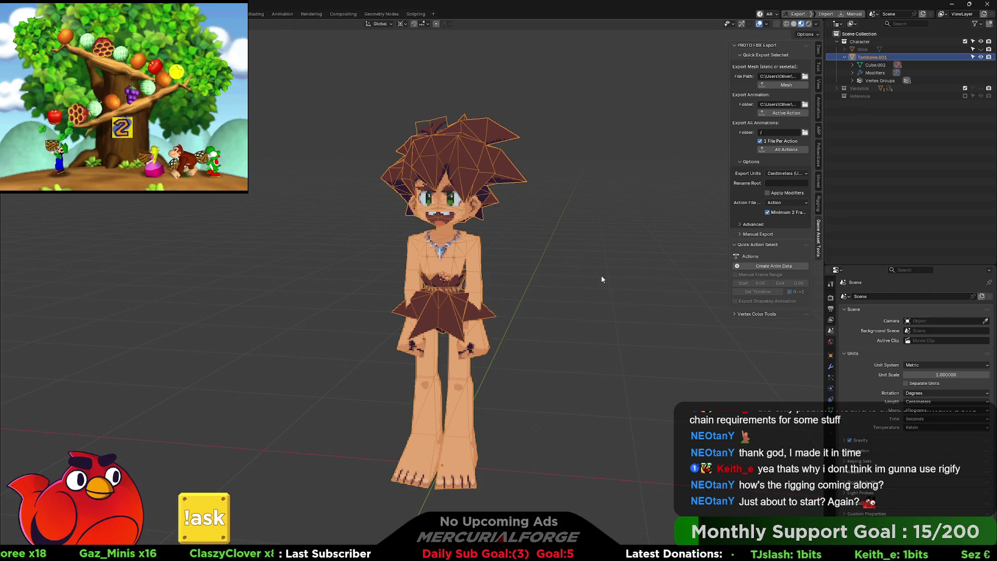
{"action": "key", "text": "alt+Tab"}
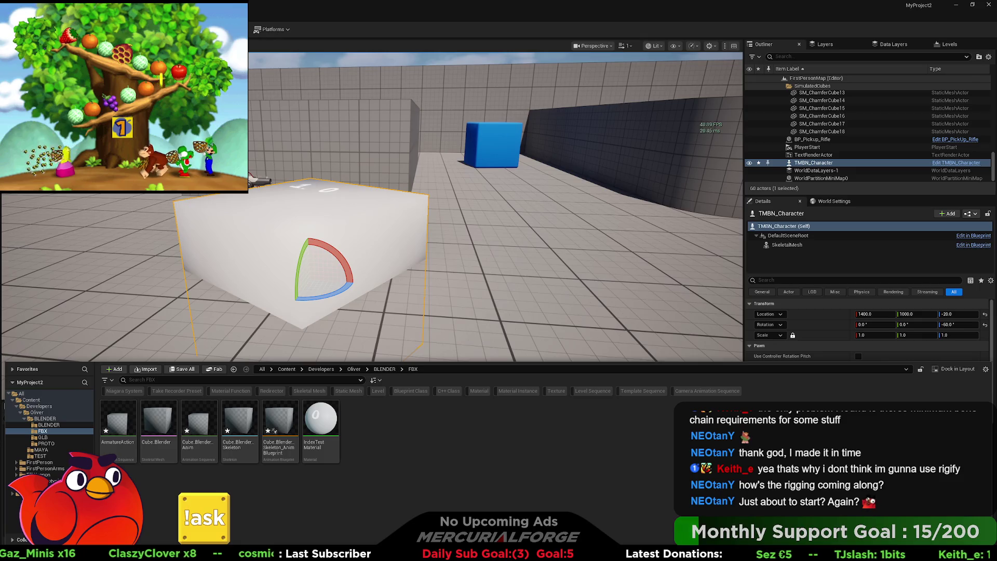
- Start importing ToneBone.fbx into the Oliver folder, keeping Force Mesh Type at None
{"action": "left_click_drag", "start_coordinate": [456, 460], "coordinate": [457, 461]}
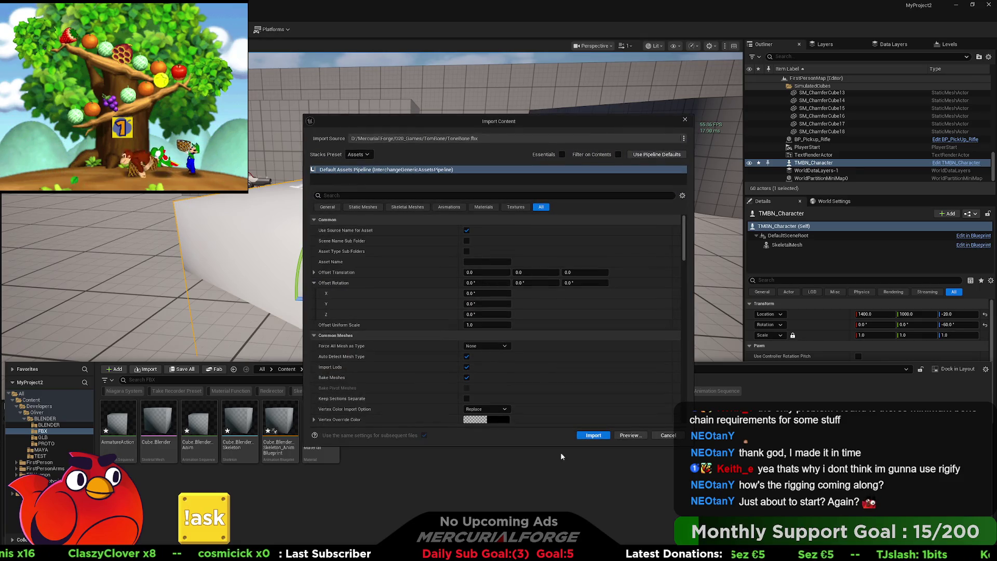
{"action": "left_click", "coordinate": [592, 436]}
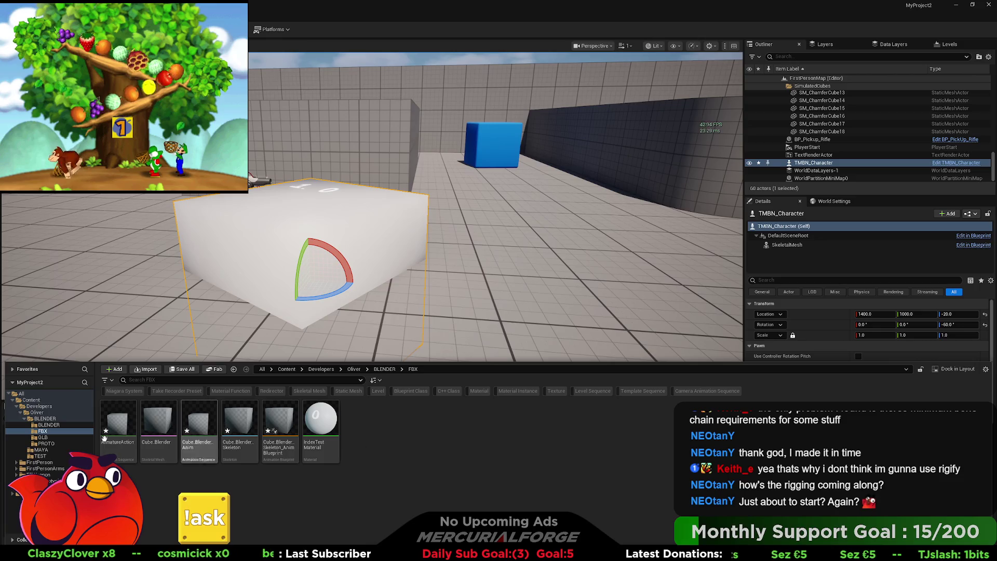
{"action": "left_click", "coordinate": [42, 431]}
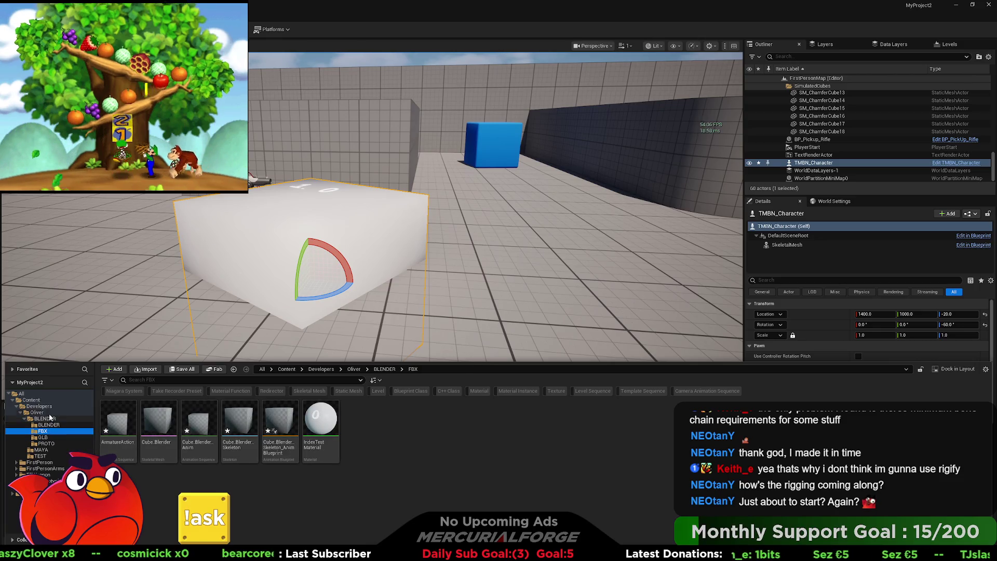
{"action": "left_click", "coordinate": [49, 413]}
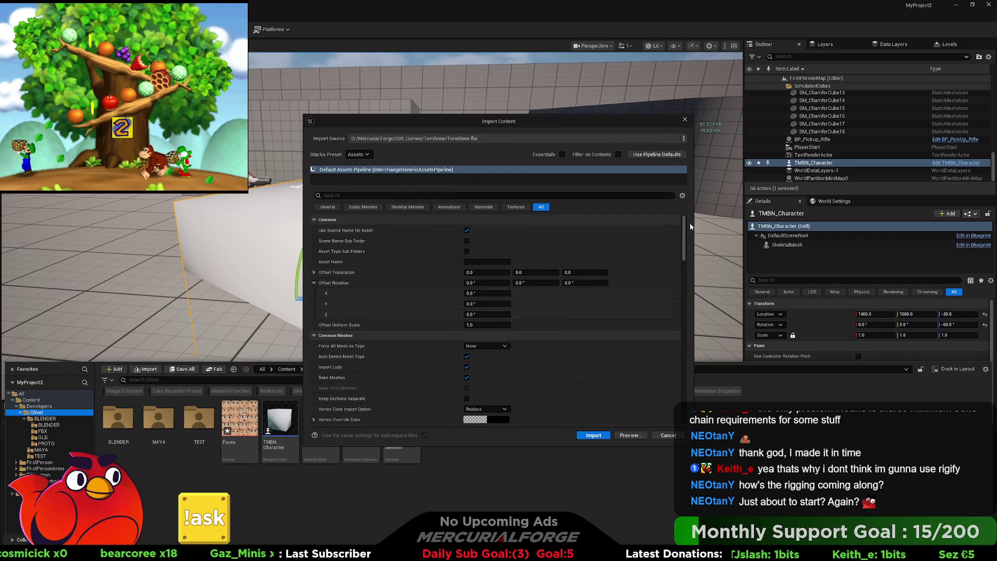
{"action": "scroll", "coordinate": [685, 227], "scroll_direction": "down", "scroll_amount": 1}
{"action": "scroll", "coordinate": [686, 226], "scroll_direction": "up", "scroll_amount": 1}
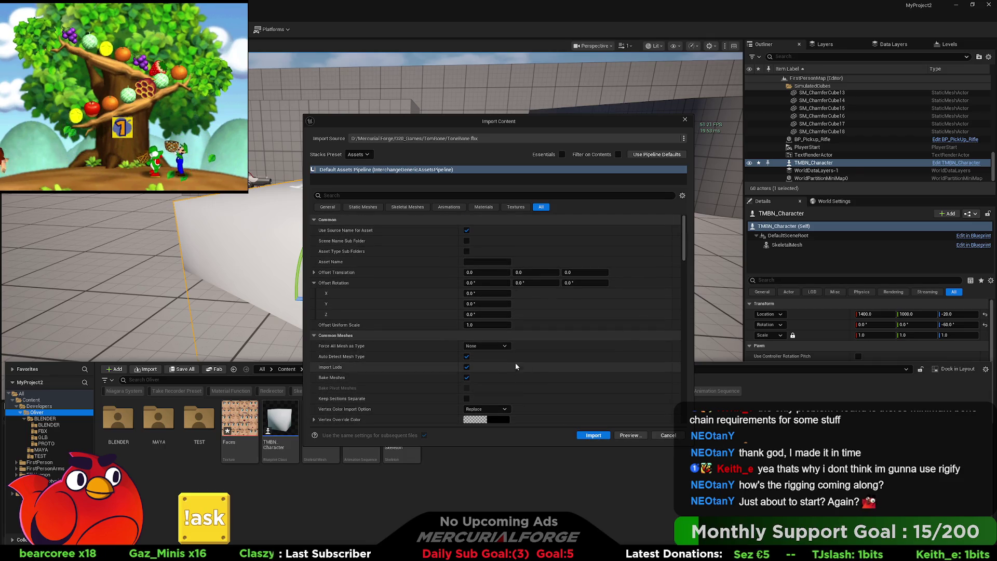
{"action": "left_click", "coordinate": [504, 346]}
{"action": "left_click", "coordinate": [503, 352]}
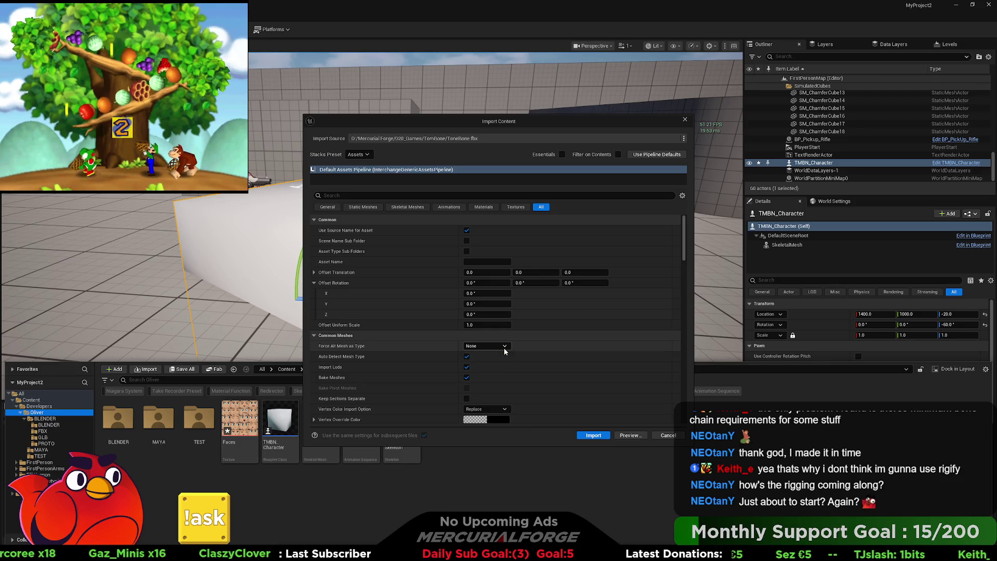
- Preview the import's Tombone and Tombone_Mouth materials, then return to Blender
{"action": "left_click", "coordinate": [629, 435]}
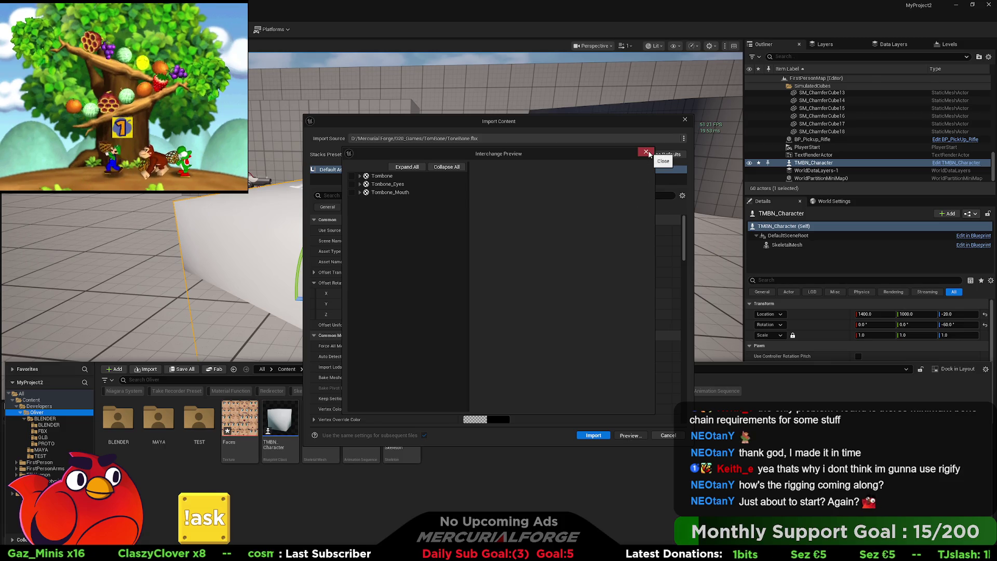
{"action": "left_click", "coordinate": [386, 177]}
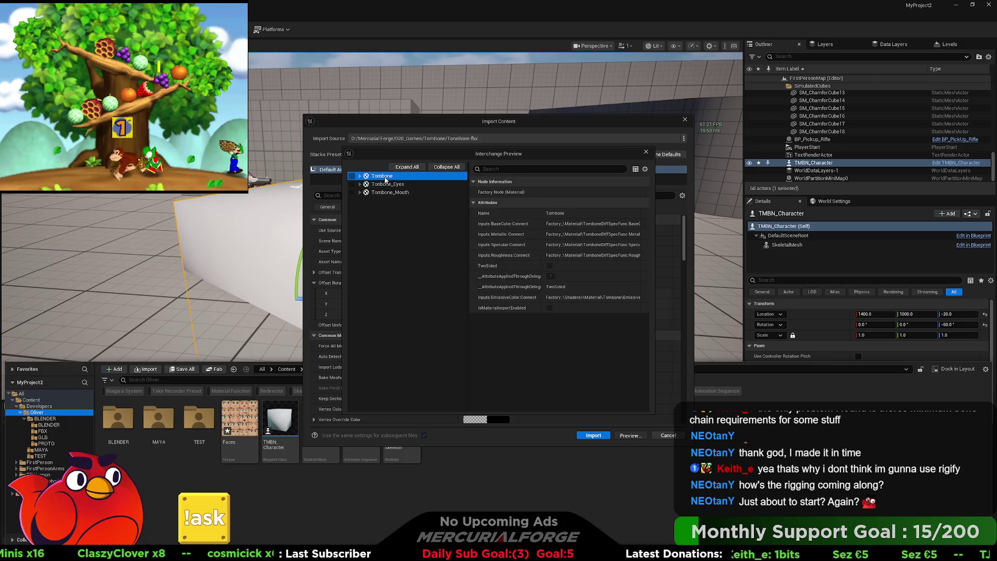
{"action": "left_click", "coordinate": [415, 192]}
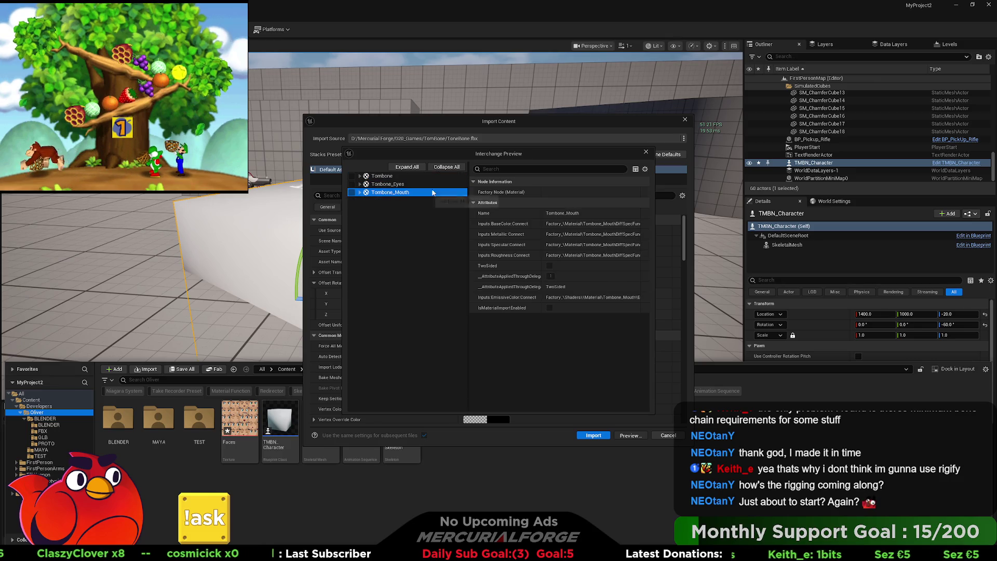
{"action": "left_click", "coordinate": [645, 151]}
{"action": "key", "text": "alt+Tab"}
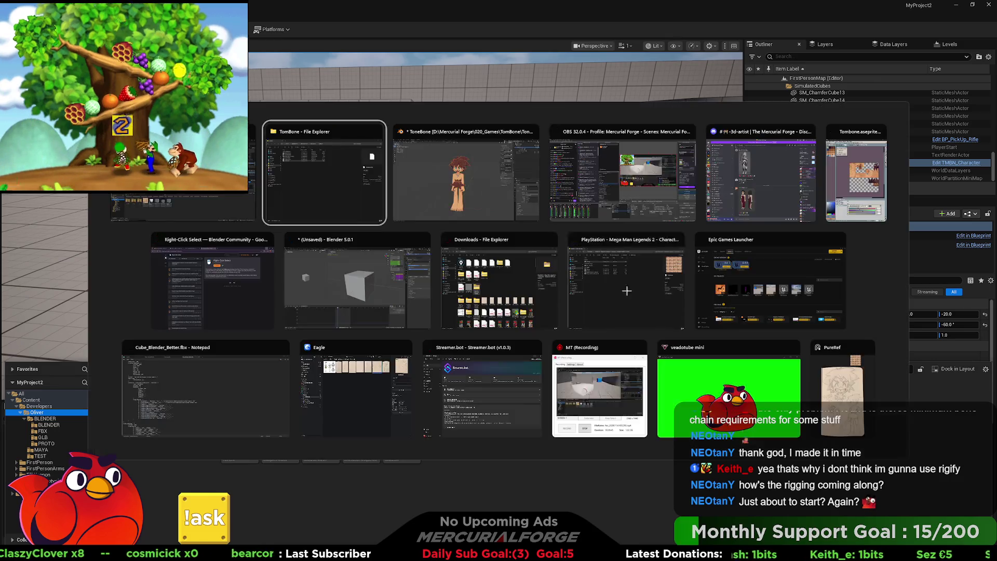
{"action": "key", "text": "alt+Tab"}
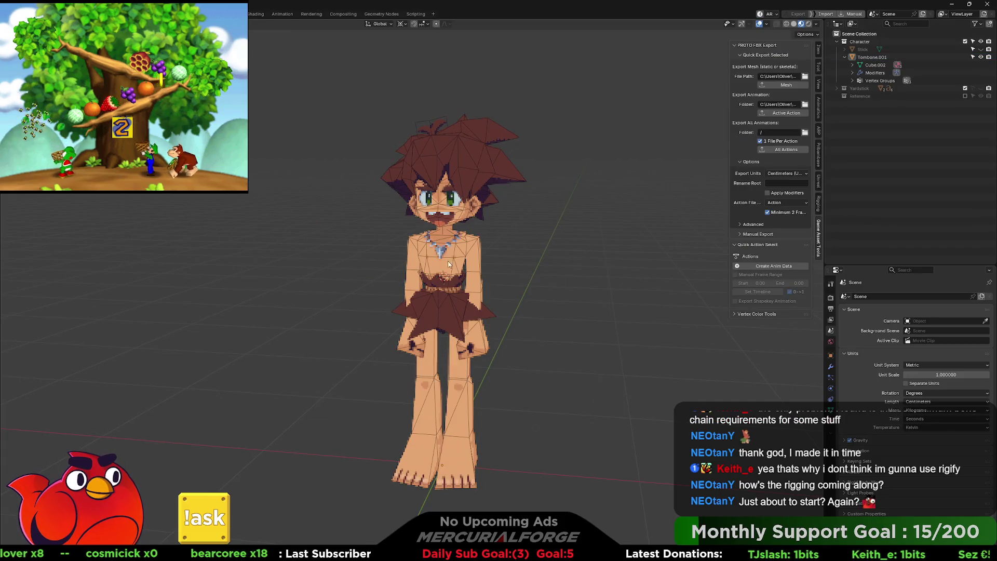
- Export the character as TomBone.fbx after reviewing the Include and Geometry options
{"action": "key", "text": "z"}
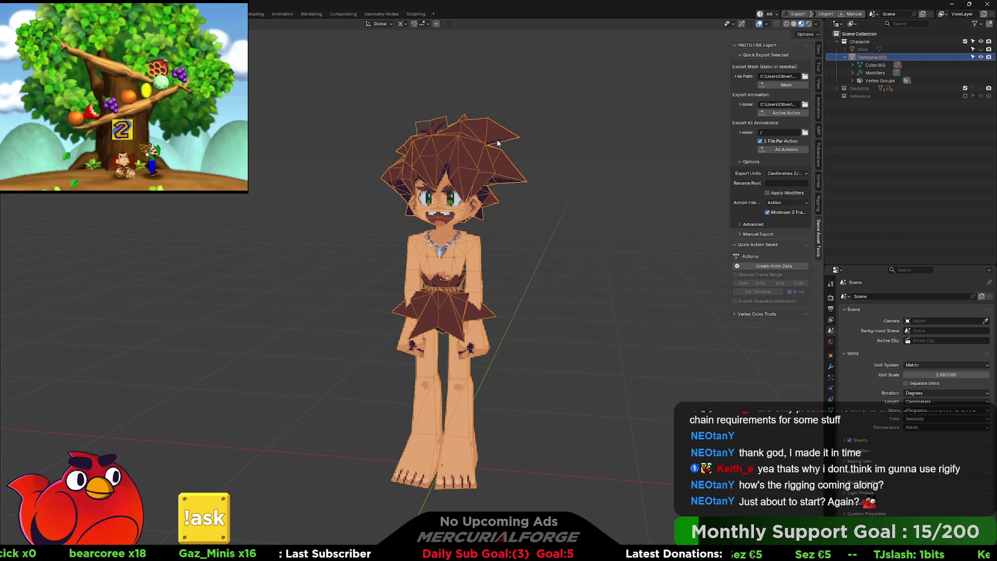
{"action": "key", "text": "ctrl+e"}
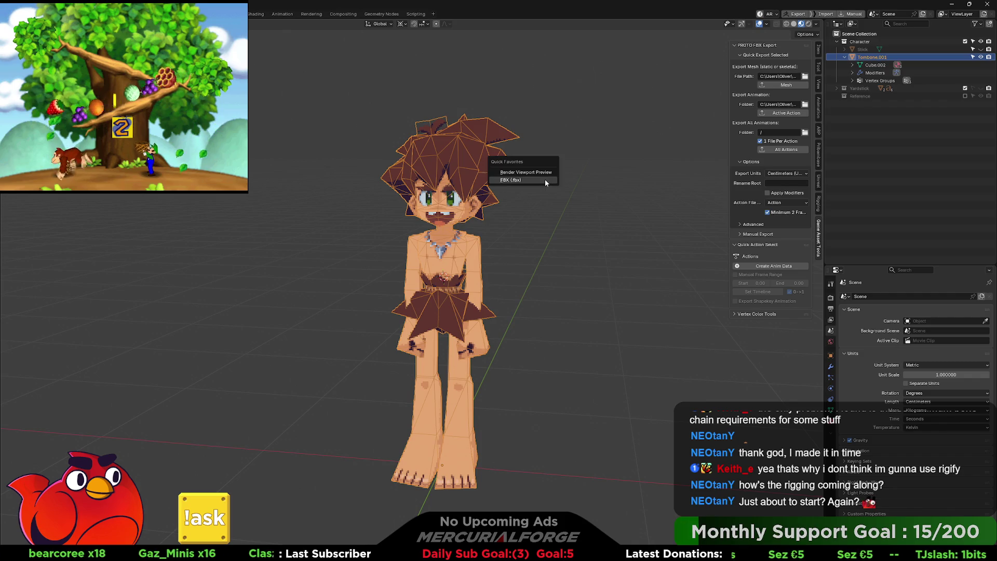
{"action": "key", "text": "Return"}
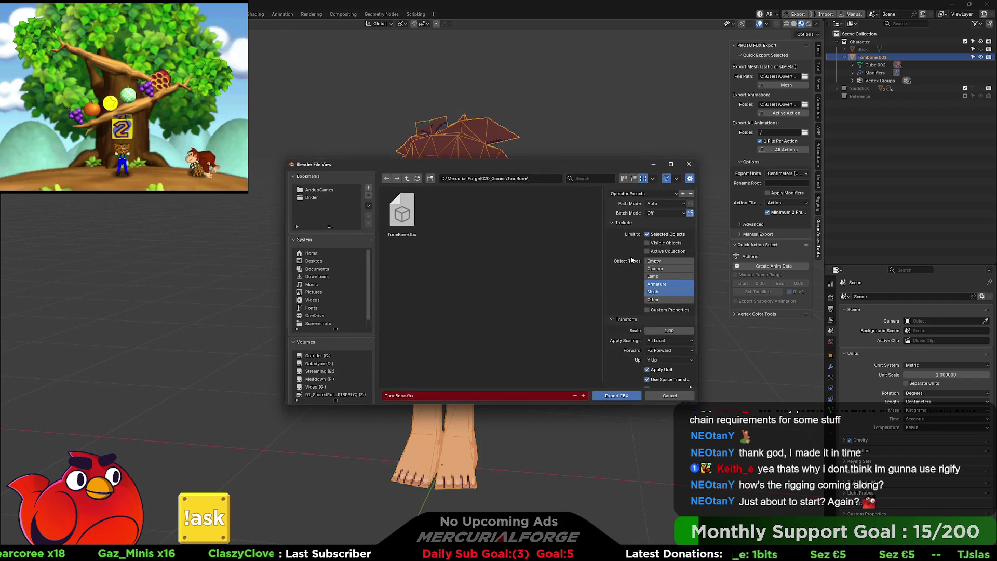
{"action": "scroll", "coordinate": [630, 256], "scroll_direction": "down", "scroll_amount": 2}
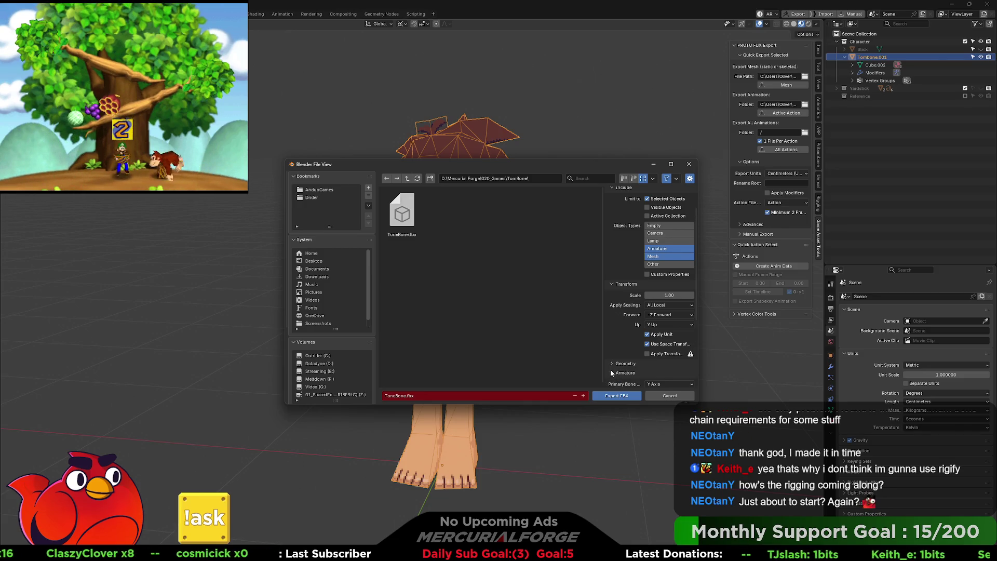
{"action": "left_click", "coordinate": [610, 363]}
{"action": "scroll", "coordinate": [610, 367], "scroll_direction": "down", "scroll_amount": 5}
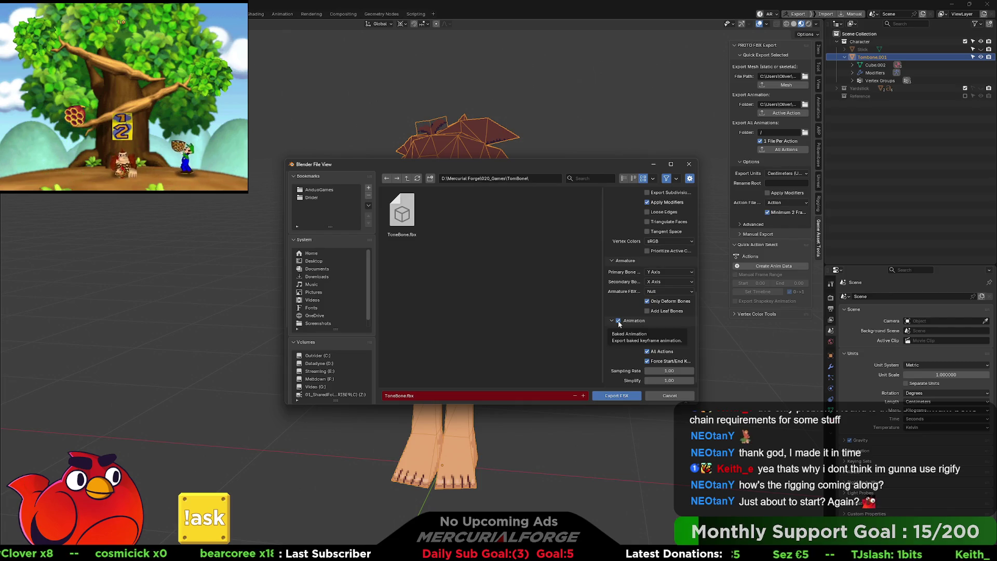
{"action": "scroll", "coordinate": [619, 323], "scroll_direction": "up", "scroll_amount": 5}
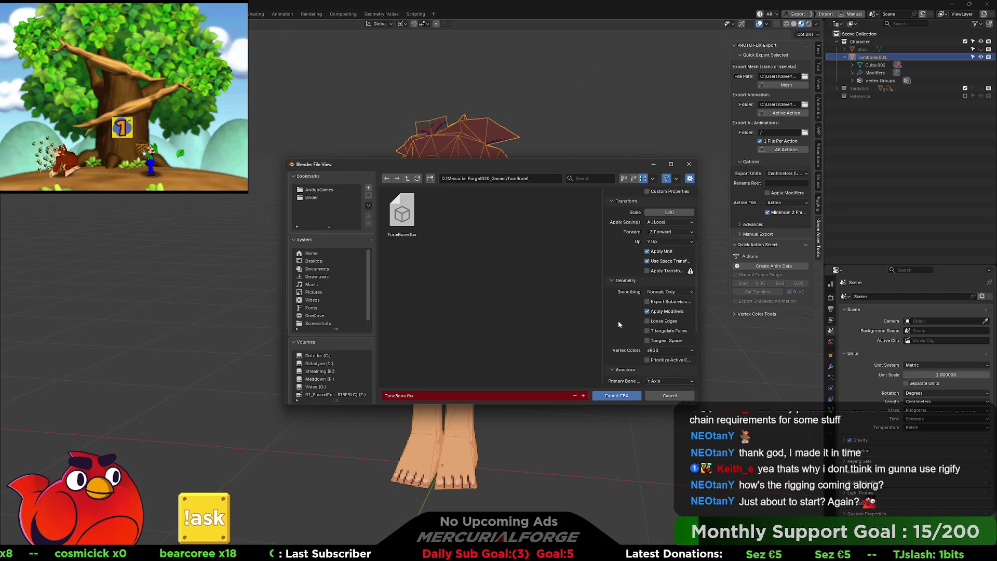
{"action": "scroll", "coordinate": [618, 320], "scroll_direction": "up", "scroll_amount": 5}
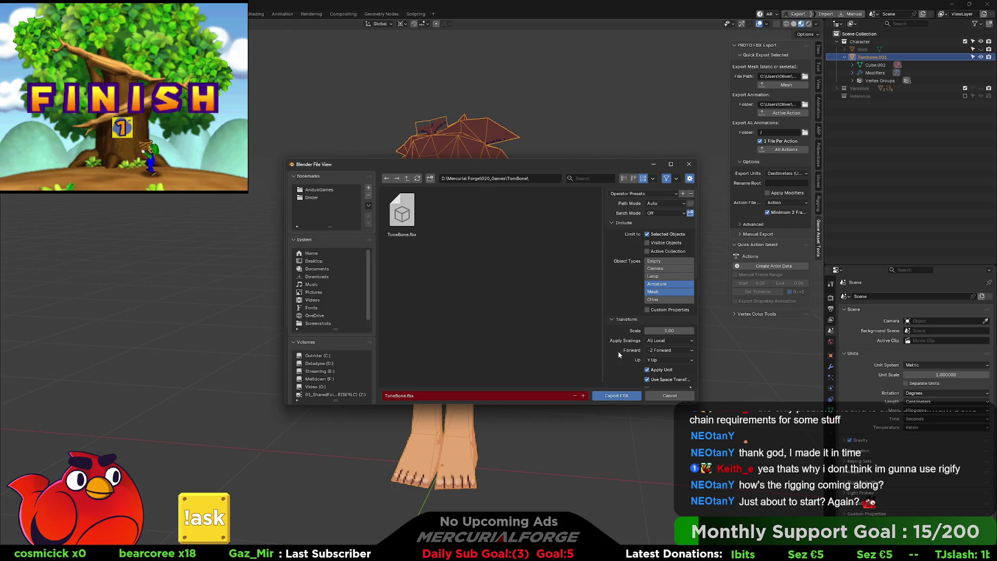
{"action": "left_click", "coordinate": [614, 394]}
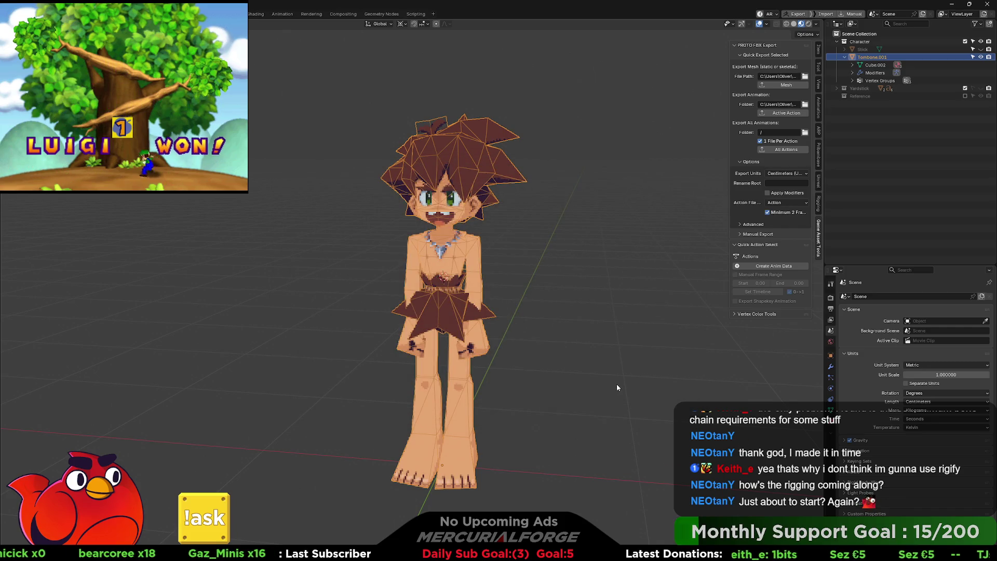
{"action": "key", "text": "alt+Tab"}
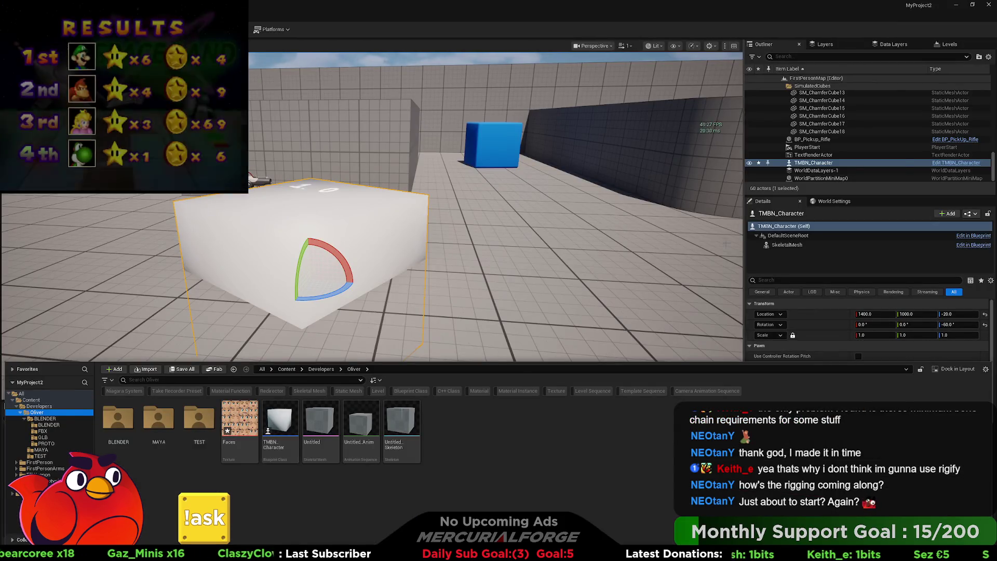
- Select the Stick object in the Outliner and make it visible
{"action": "key", "text": "alt+Tab"}
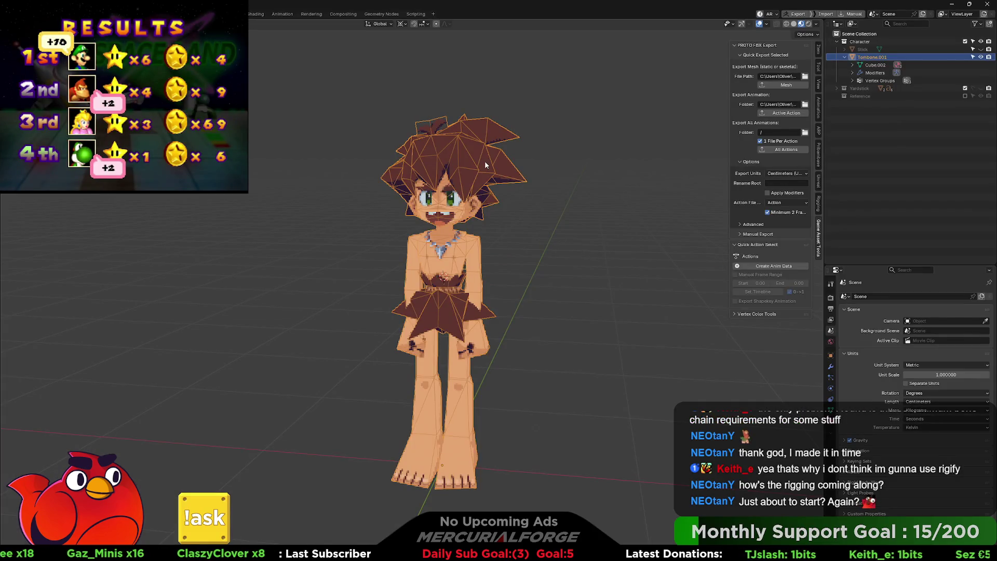
{"action": "left_click", "coordinate": [609, 214]}
{"action": "left_click", "coordinate": [427, 145]}
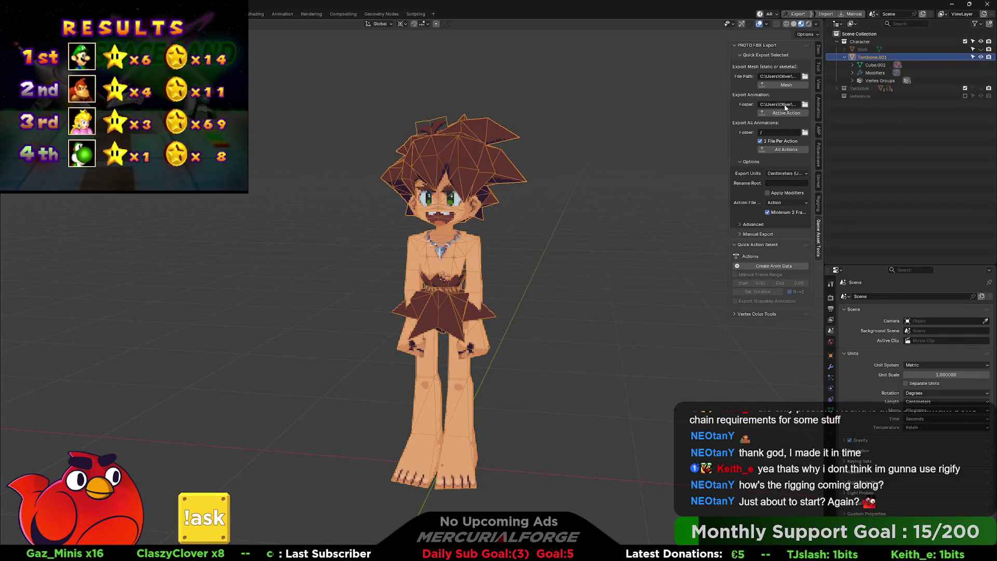
{"action": "left_click", "coordinate": [857, 48]}
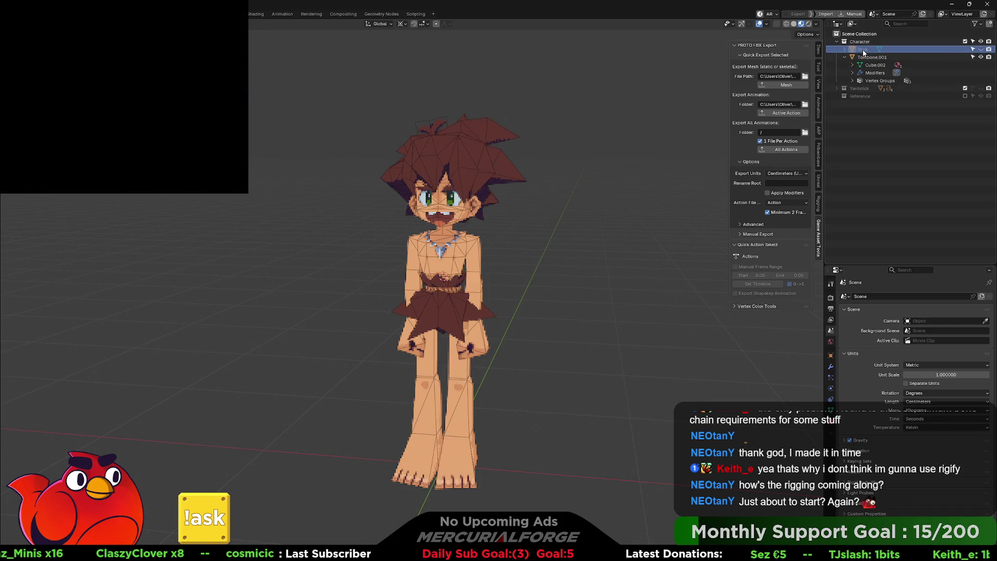
{"action": "left_click", "coordinate": [980, 48]}
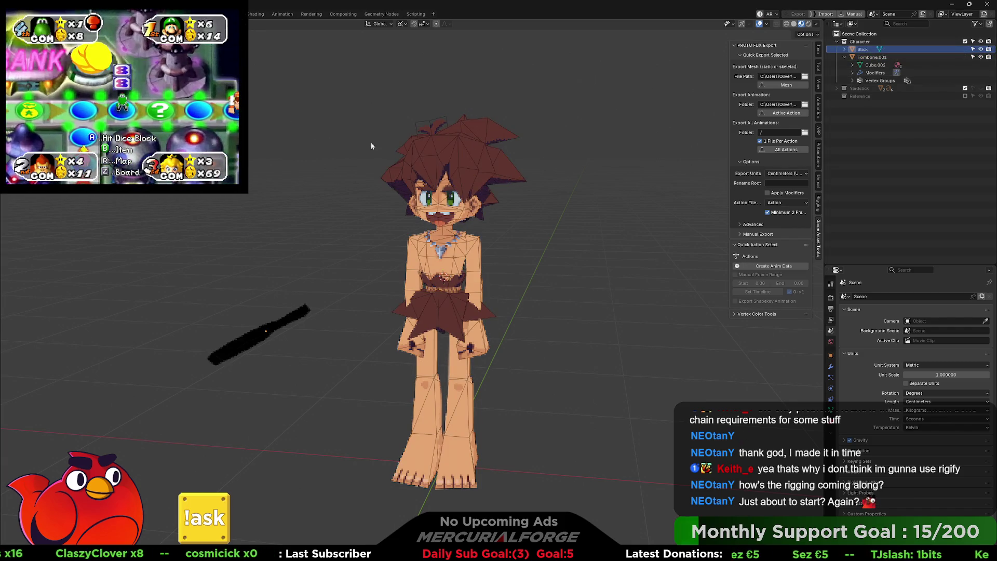
- Export Stick as its own FBX file named Stick.fbx
{"action": "key", "text": "q"}
{"action": "left_click", "coordinate": [385, 150]}
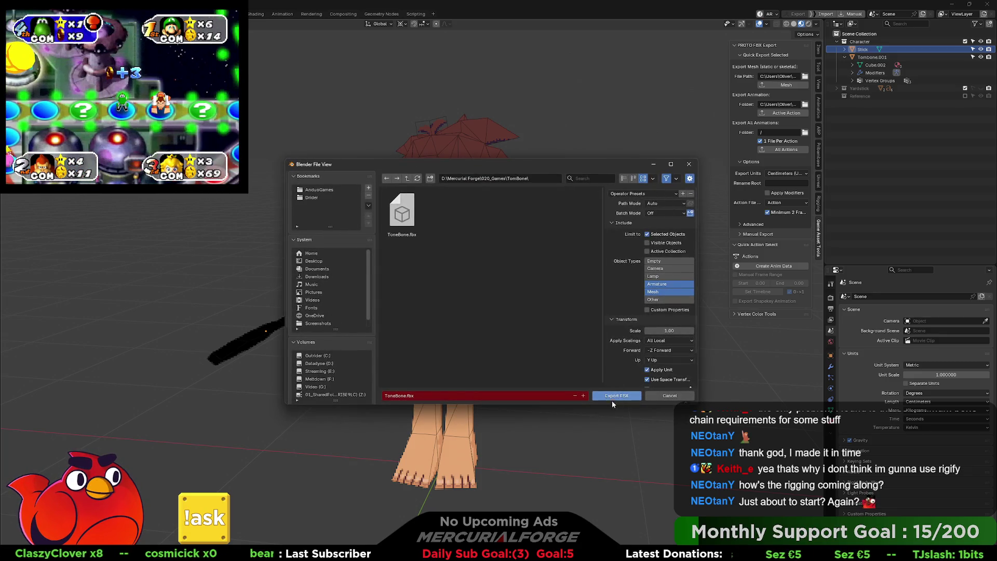
{"action": "left_click", "coordinate": [512, 395]}
{"action": "type", "text": "Stick"}
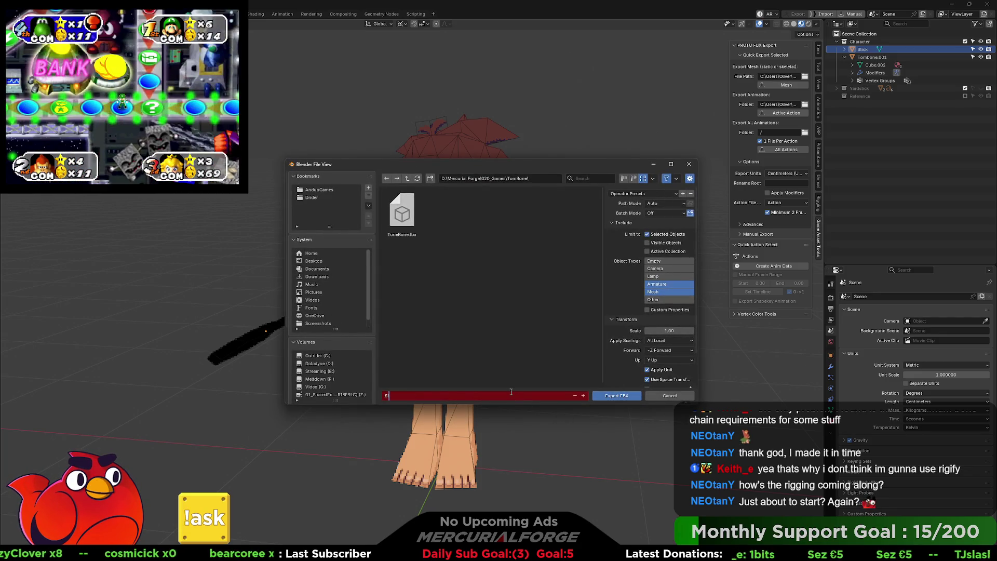
{"action": "key", "text": "Return"}
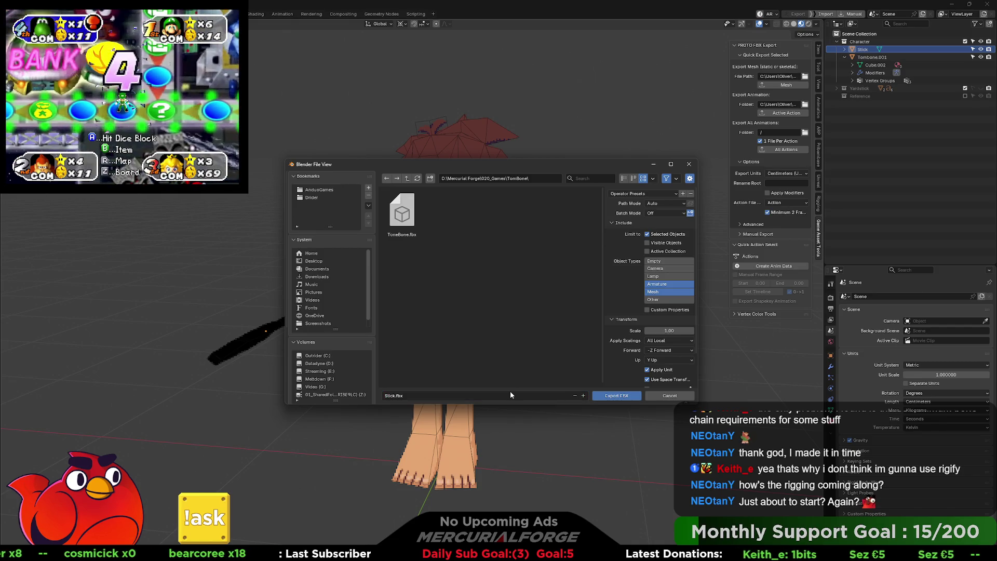
{"action": "left_click", "coordinate": [621, 398]}
{"action": "key", "text": "alt+Tab"}
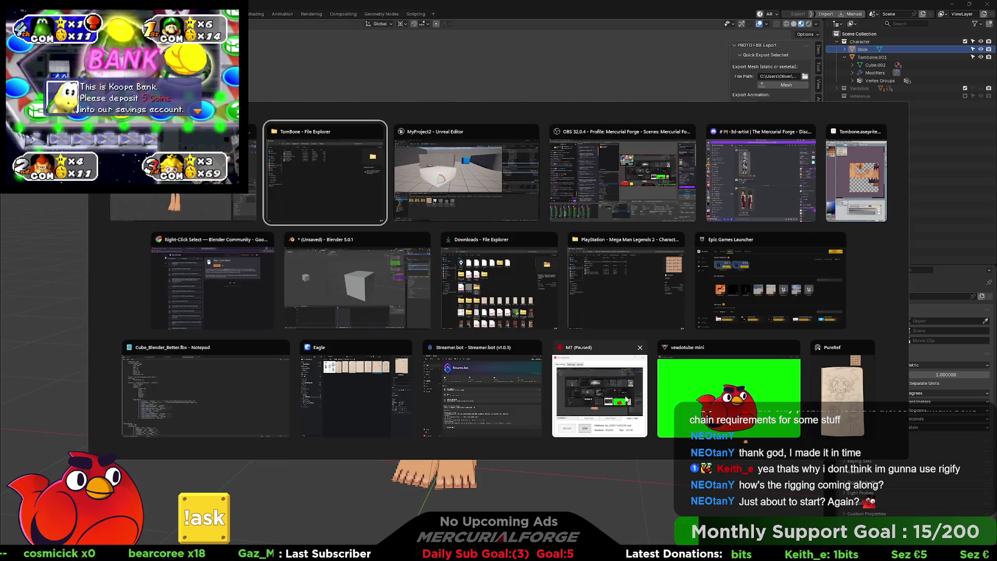
- Import Stick.fbx into Unreal after previewing it; the import fails
{"action": "key", "text": "alt+Tab"}
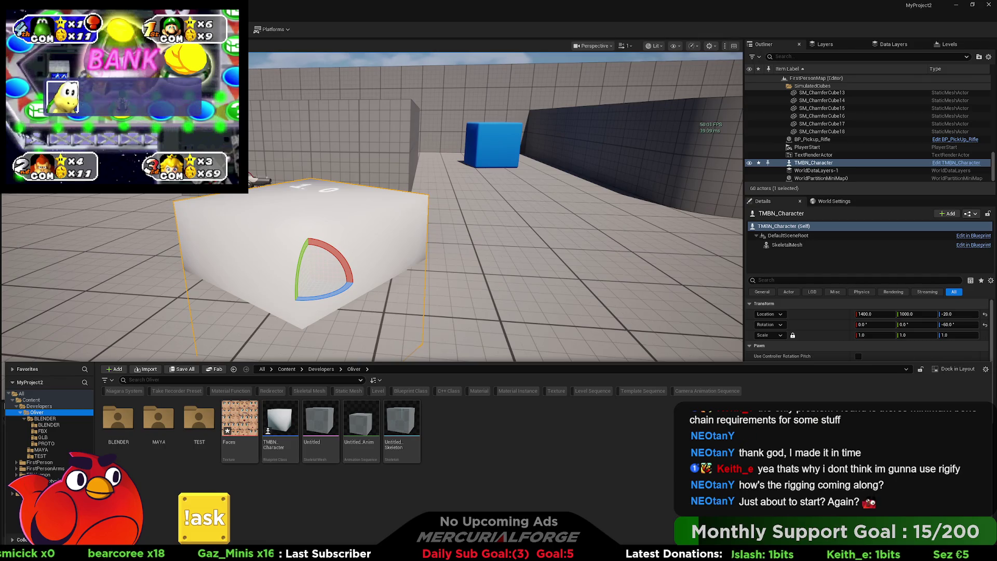
{"action": "left_click_drag", "start_coordinate": [499, 311], "coordinate": [569, 454]}
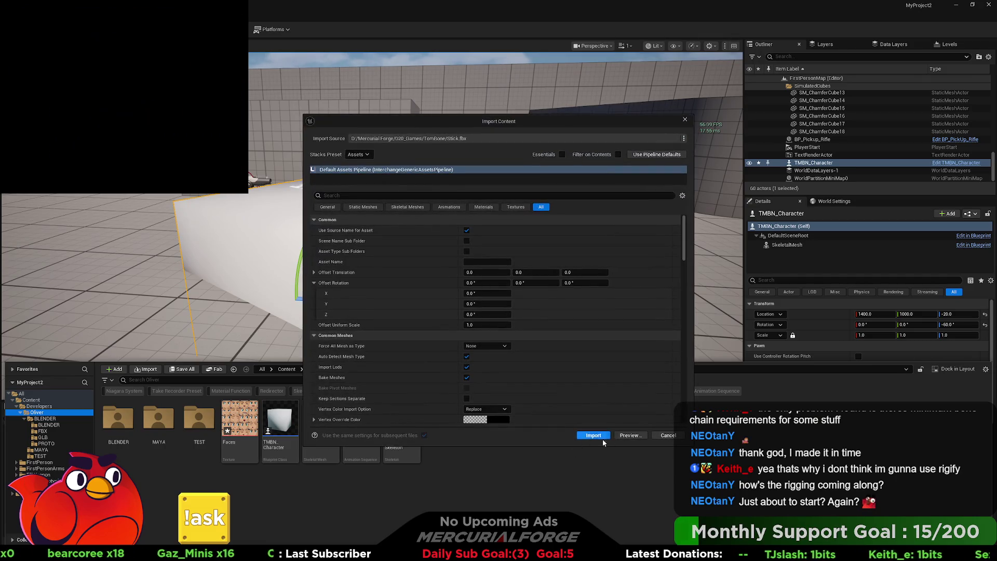
{"action": "left_click", "coordinate": [619, 436]}
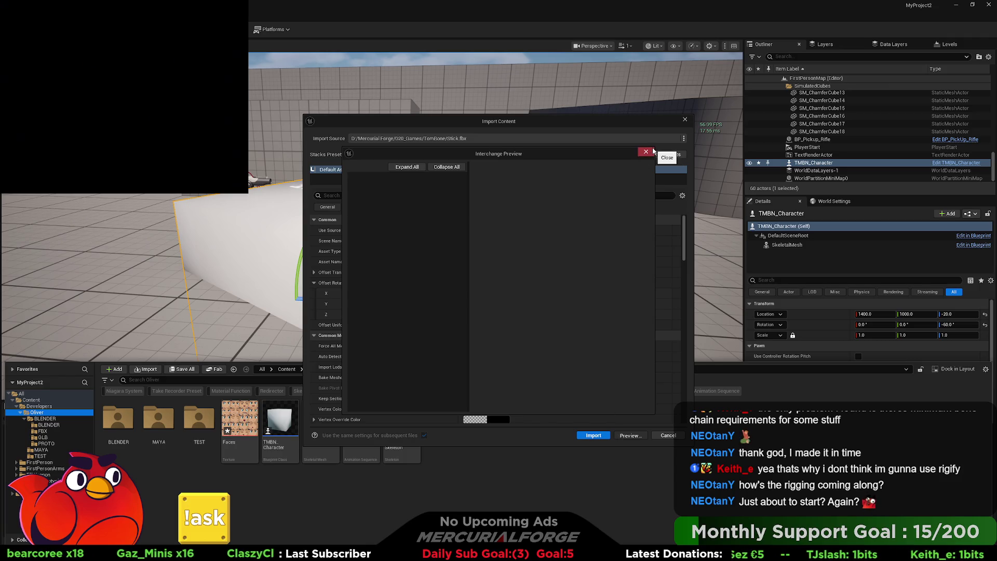
{"action": "left_click", "coordinate": [652, 152]}
{"action": "key", "text": "Return"}
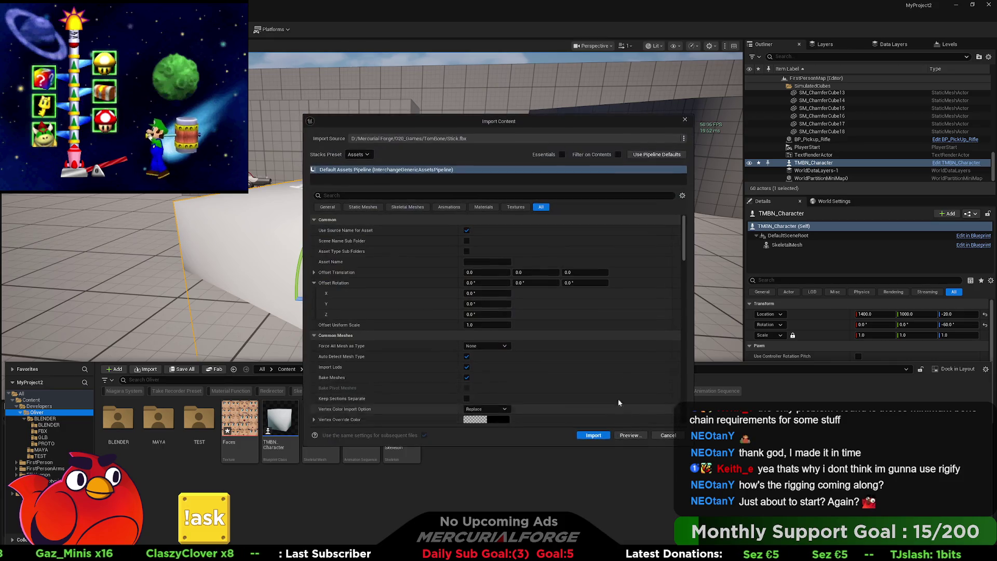
{"action": "left_click", "coordinate": [591, 435]}
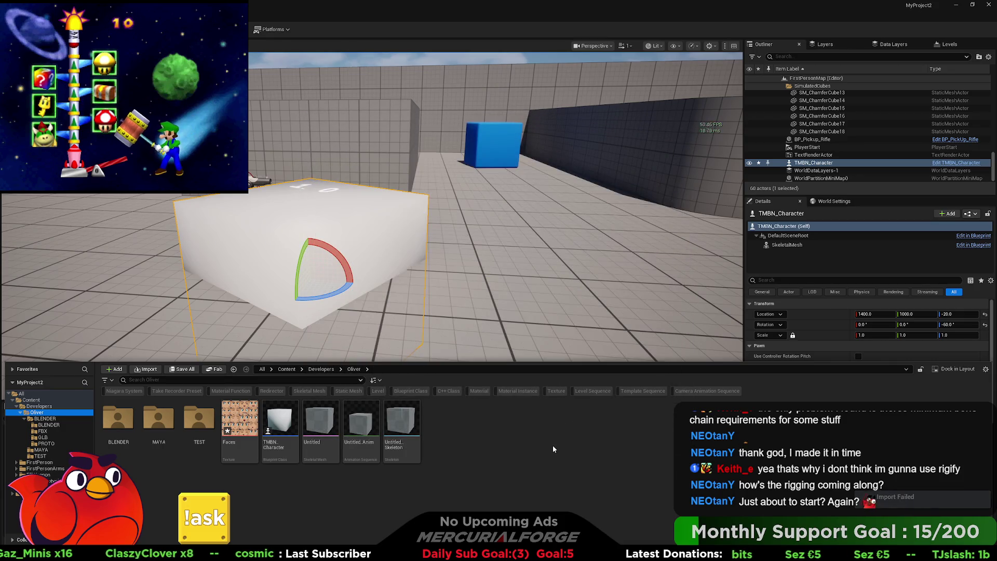
{"action": "key", "text": "alt+Tab"}
{"action": "key", "text": "alt+Tab"}
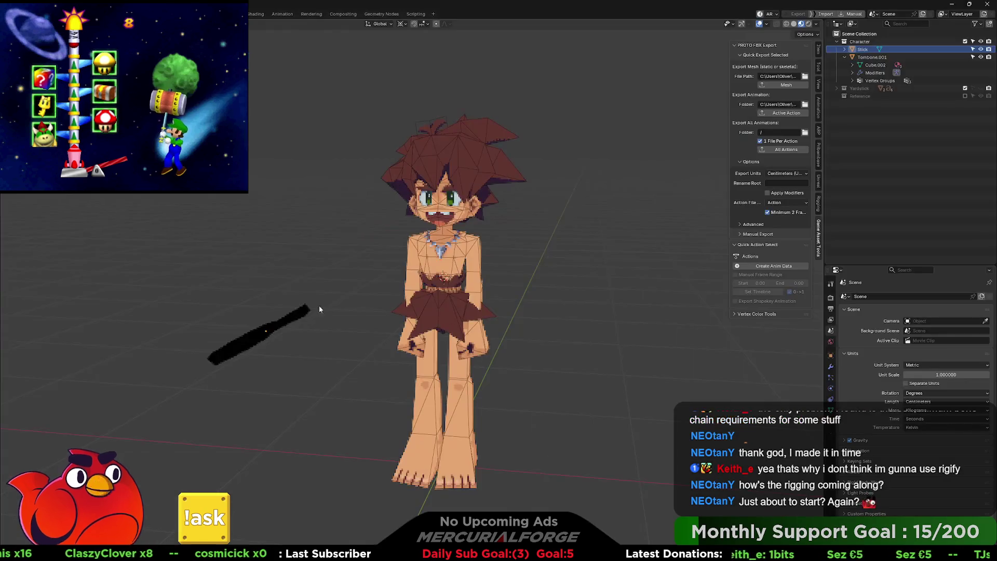
- Select Tombone.001 and re-export it as FBX over TomBone.fbx
{"action": "left_click", "coordinate": [659, 237]}
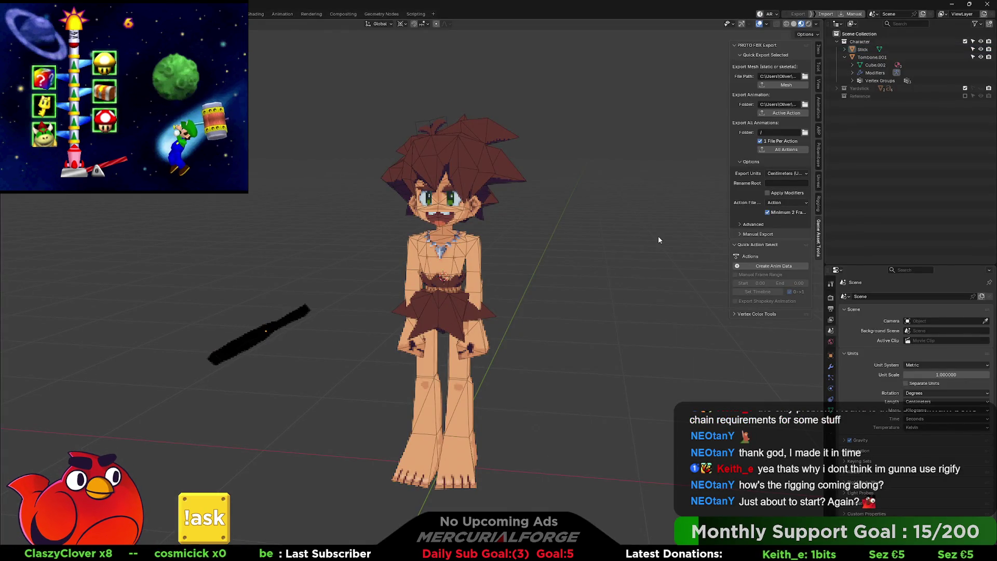
{"action": "left_click", "coordinate": [463, 269]}
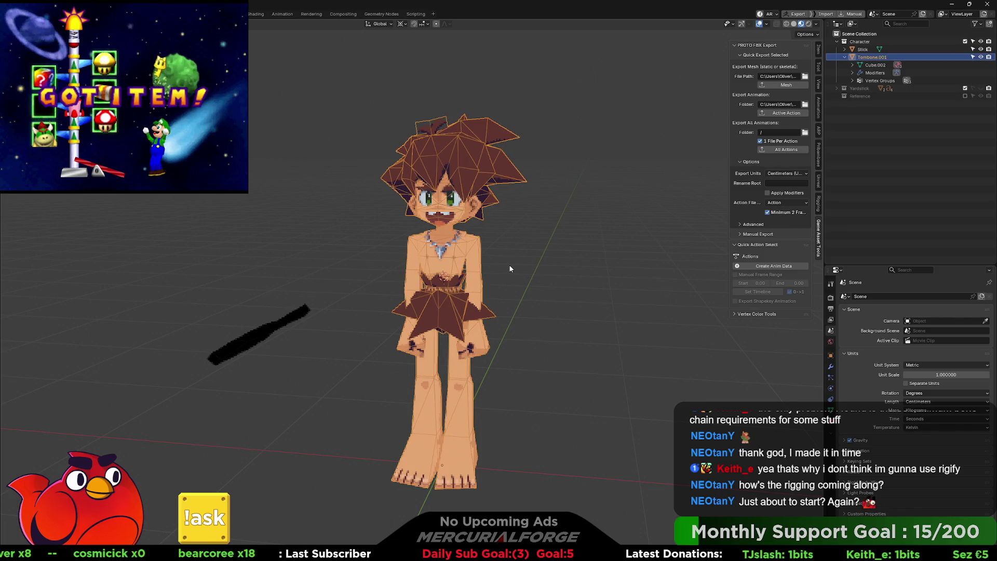
{"action": "left_click", "coordinate": [570, 244]}
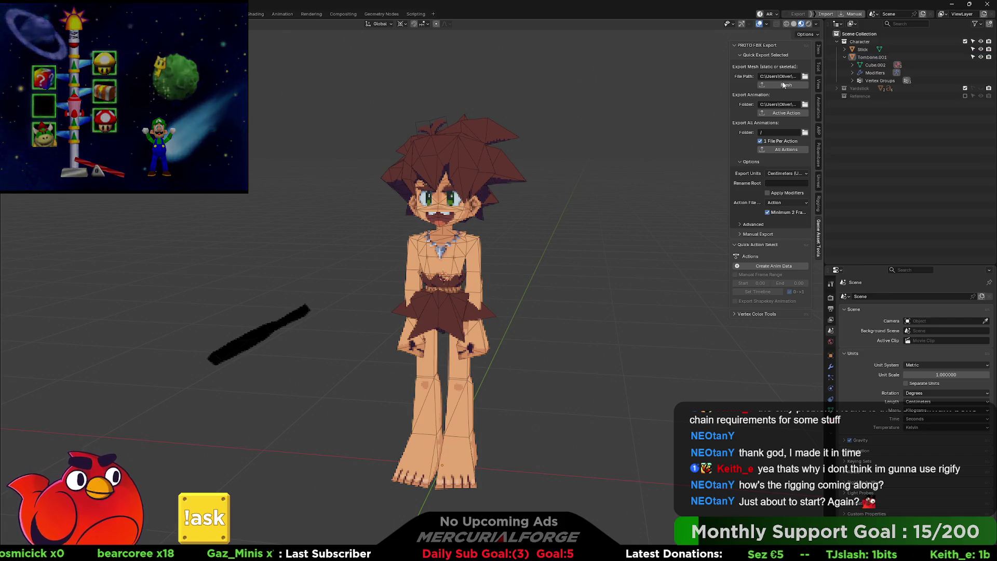
{"action": "left_click", "coordinate": [447, 226]}
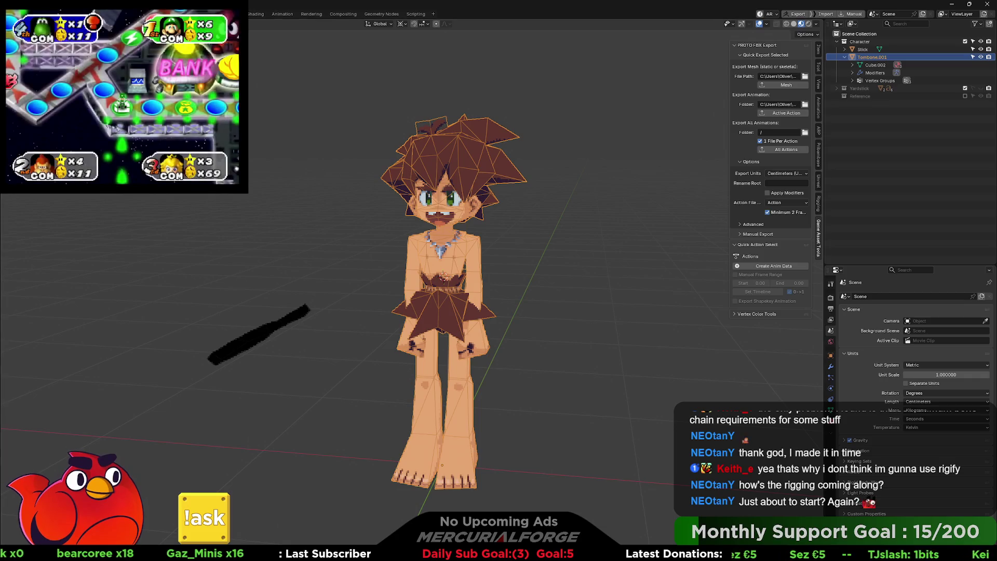
{"action": "left_click", "coordinate": [9, 14]}
{"action": "mouse_move", "coordinate": [21, 139]}
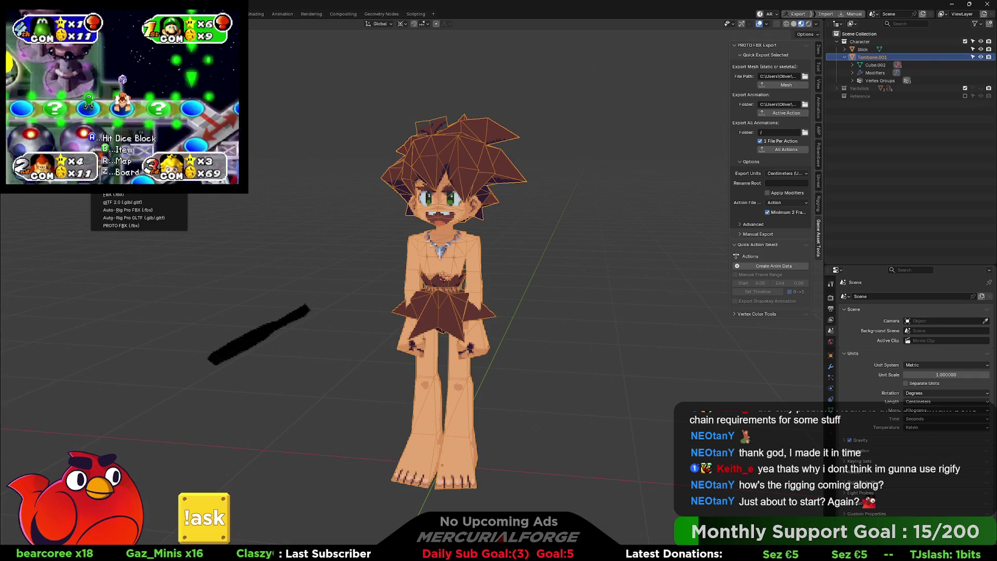
{"action": "left_click", "coordinate": [131, 195]}
{"action": "left_click", "coordinate": [452, 226]}
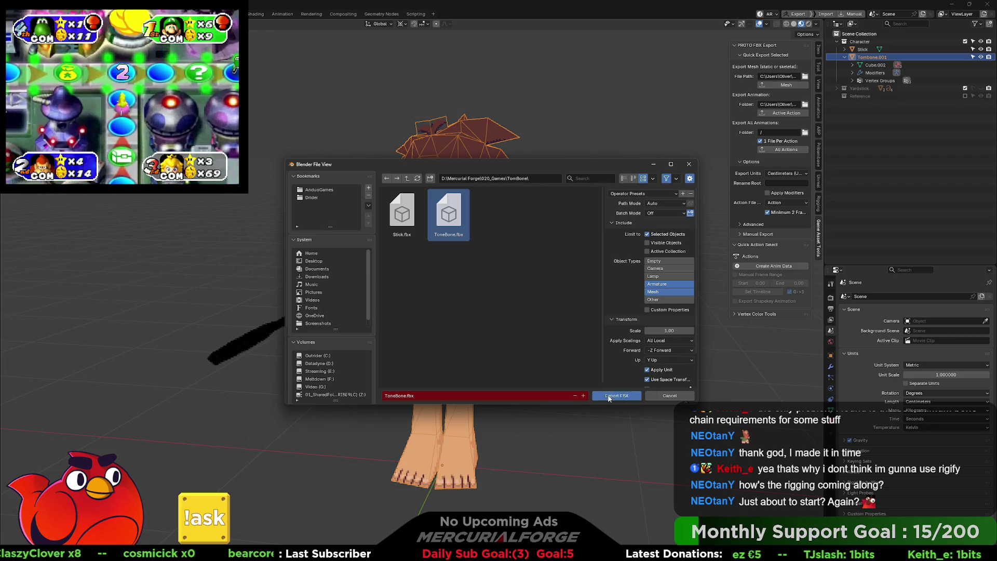
{"action": "left_click", "coordinate": [610, 395]}
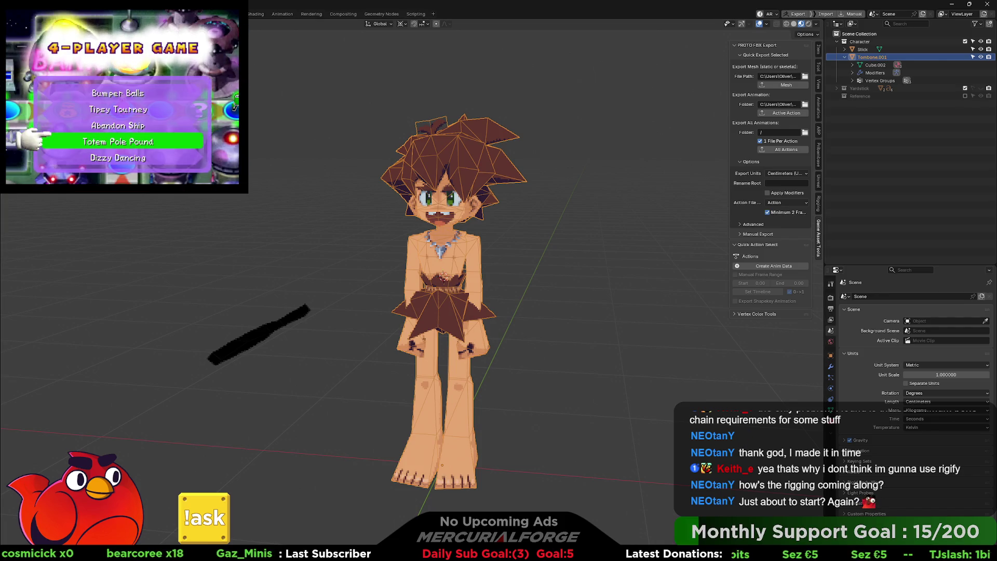
- Run the PROTO FBX Mesh quick export, which fails with an IndexError
{"action": "mouse_move", "coordinate": [31, 134]}
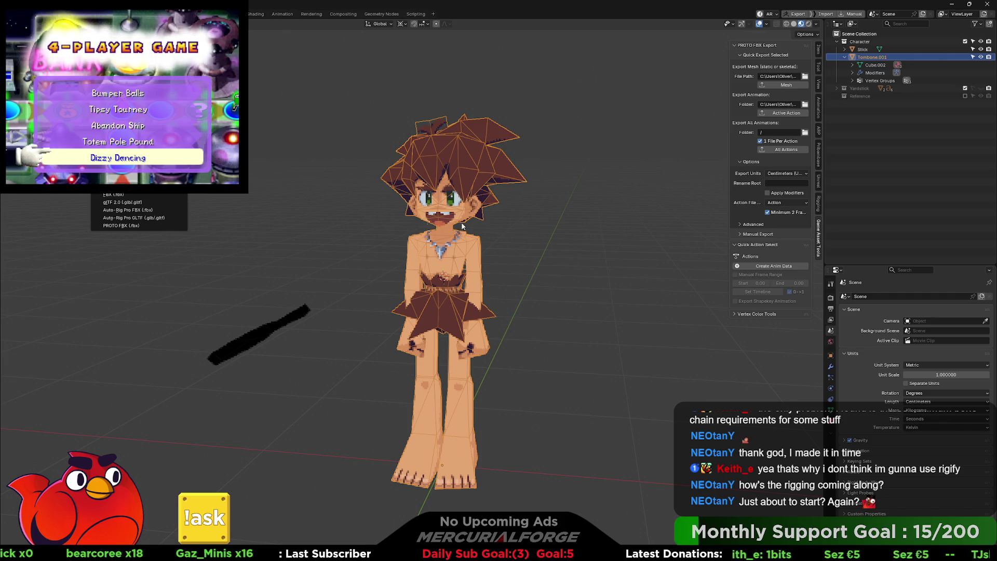
{"action": "left_click", "coordinate": [613, 203]}
{"action": "left_click", "coordinate": [789, 85]}
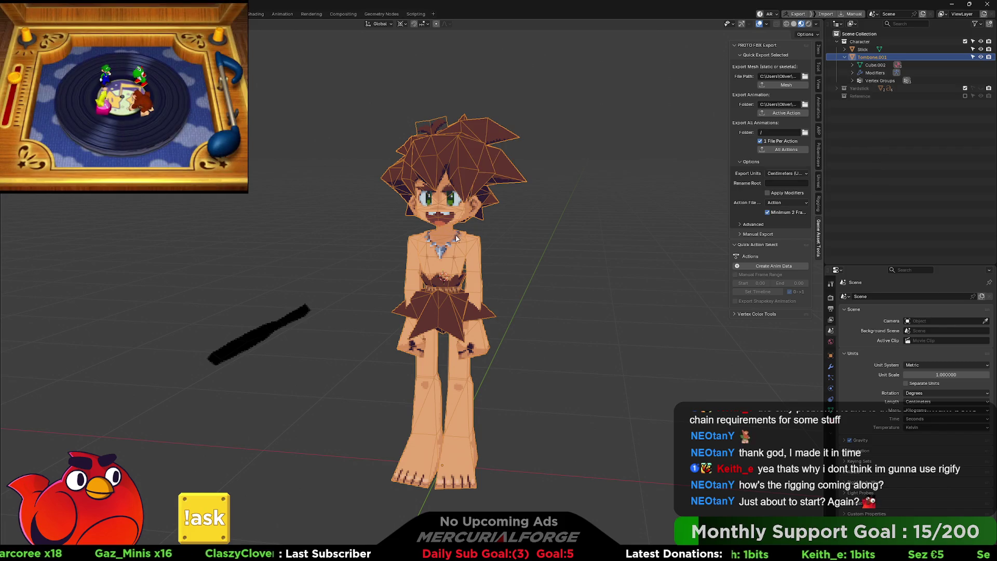
- Retry the quick mesh export from Edit Mode, then return Tombone.001 to Object Mode
{"action": "key", "text": "ctrl+Tab"}
{"action": "left_click", "coordinate": [515, 244]}
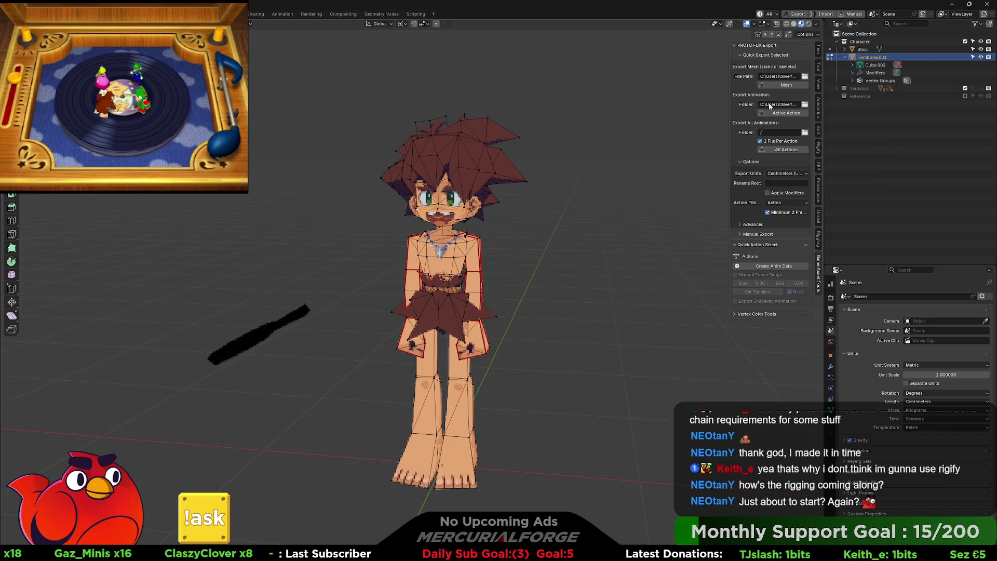
{"action": "left_click", "coordinate": [786, 85]}
{"action": "key", "text": "ctrl+Tab"}
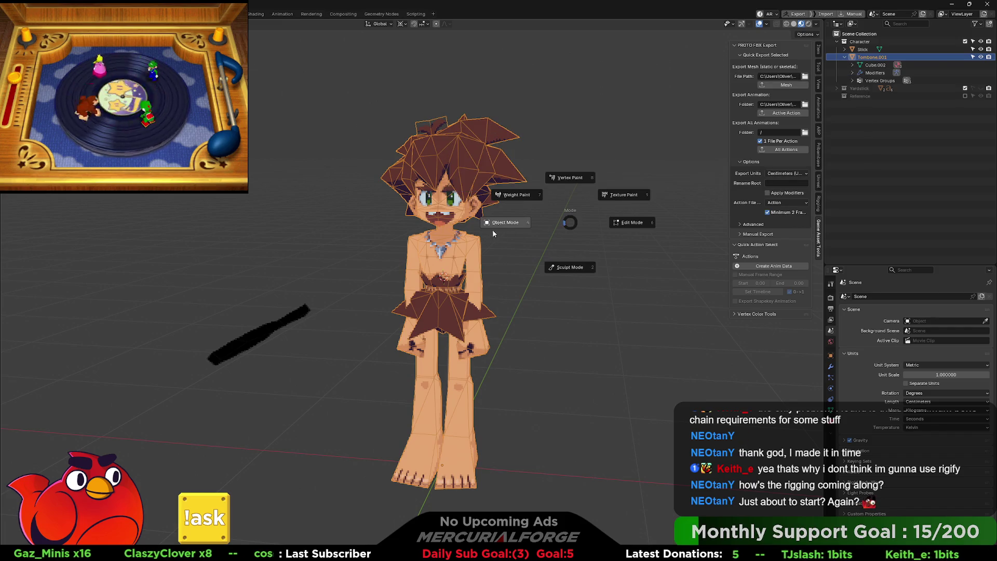
{"action": "left_click", "coordinate": [493, 233]}
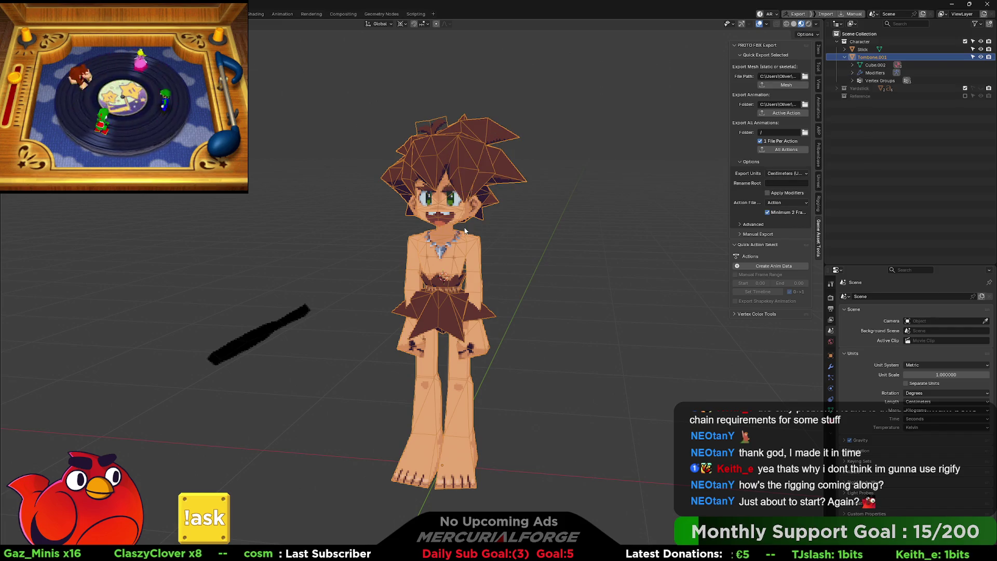
{"action": "left_click", "coordinate": [564, 251]}
{"action": "key", "text": "ctrl+z"}
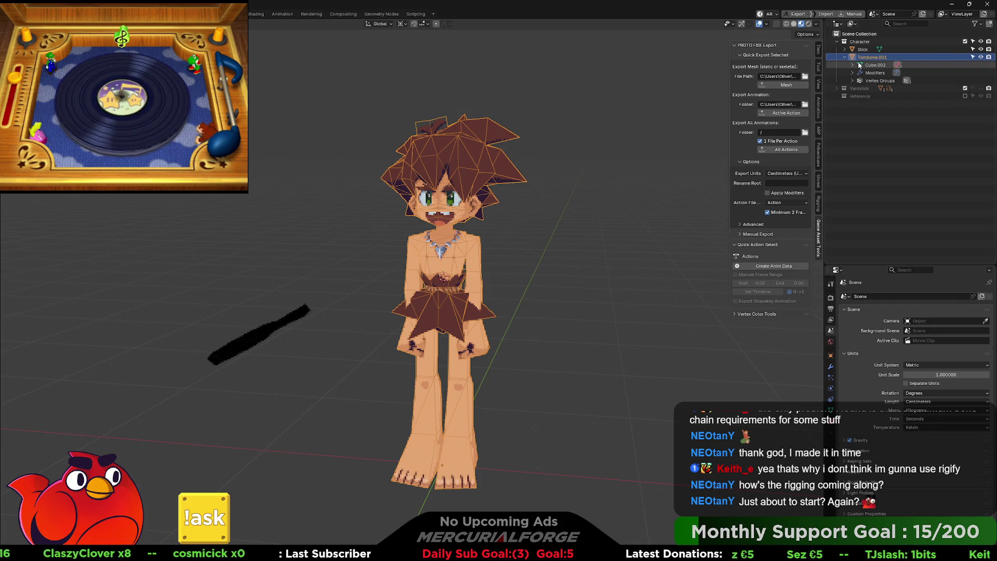
- Delete the Armature modifier from Tombone.001 in the Modifier properties
{"action": "left_click", "coordinate": [830, 366]}
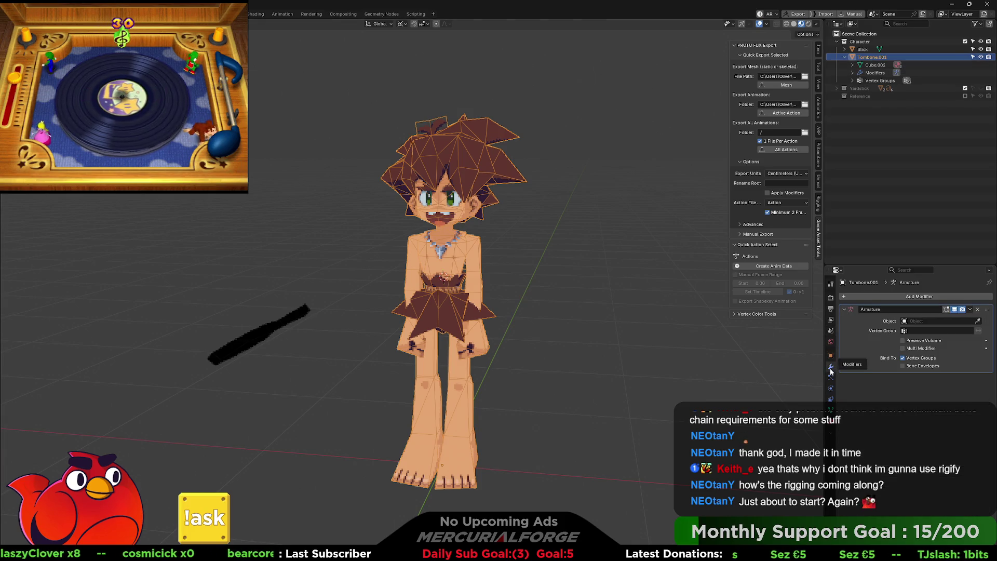
{"action": "left_click", "coordinate": [978, 309]}
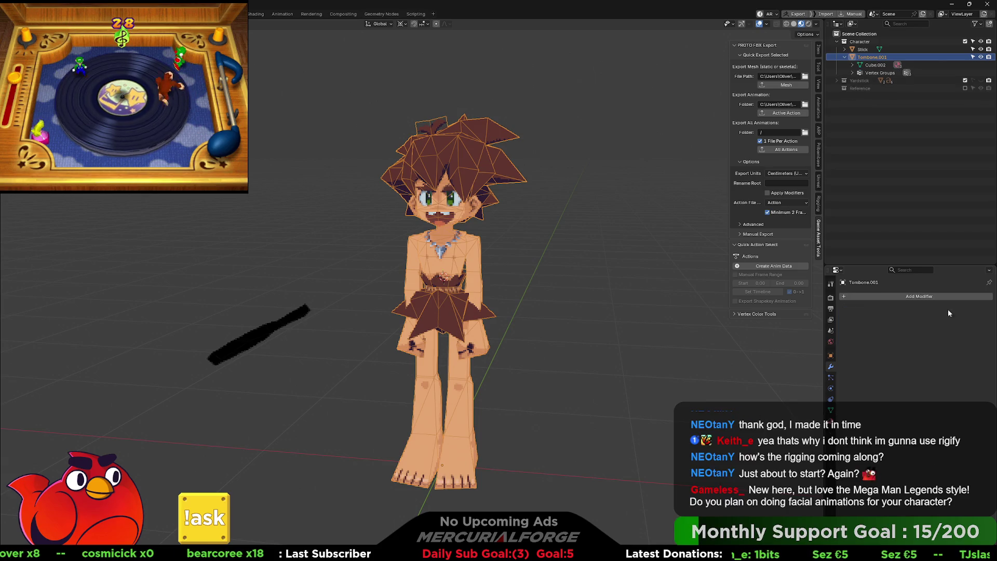
{"action": "left_click", "coordinate": [584, 251]}
{"action": "left_click", "coordinate": [448, 251]}
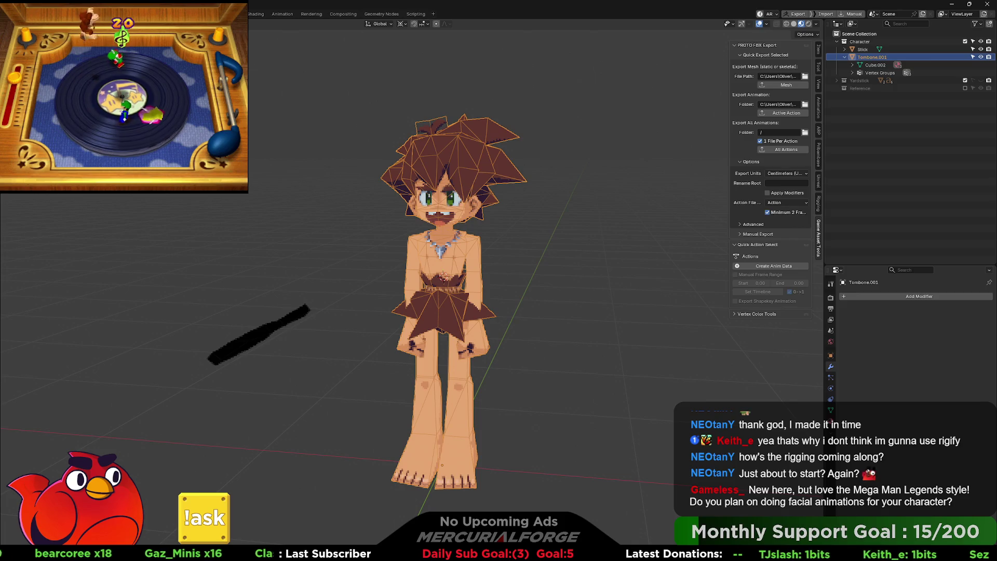
{"action": "key", "text": "alt+Tab"}
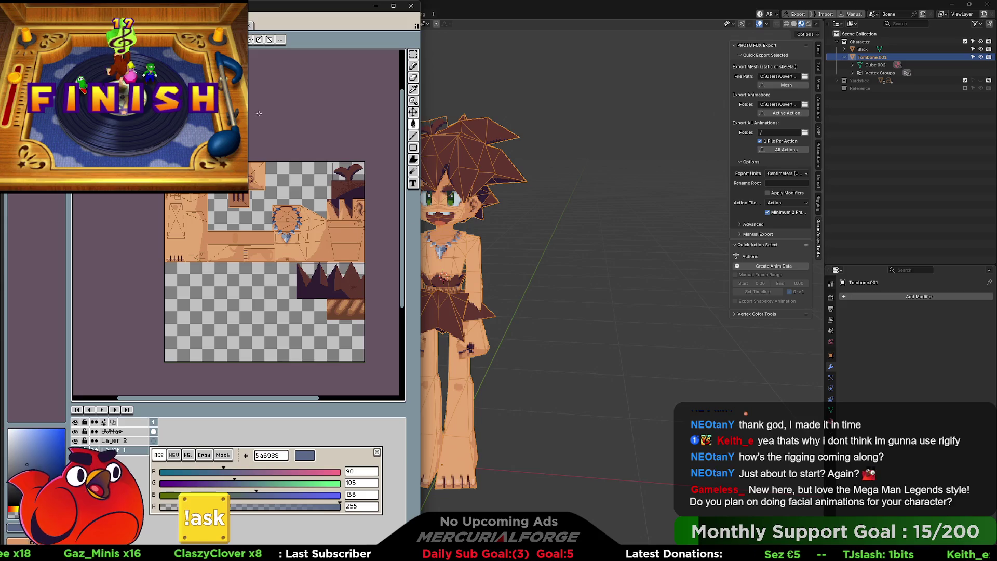
{"action": "key", "text": "ctrl+Tab"}
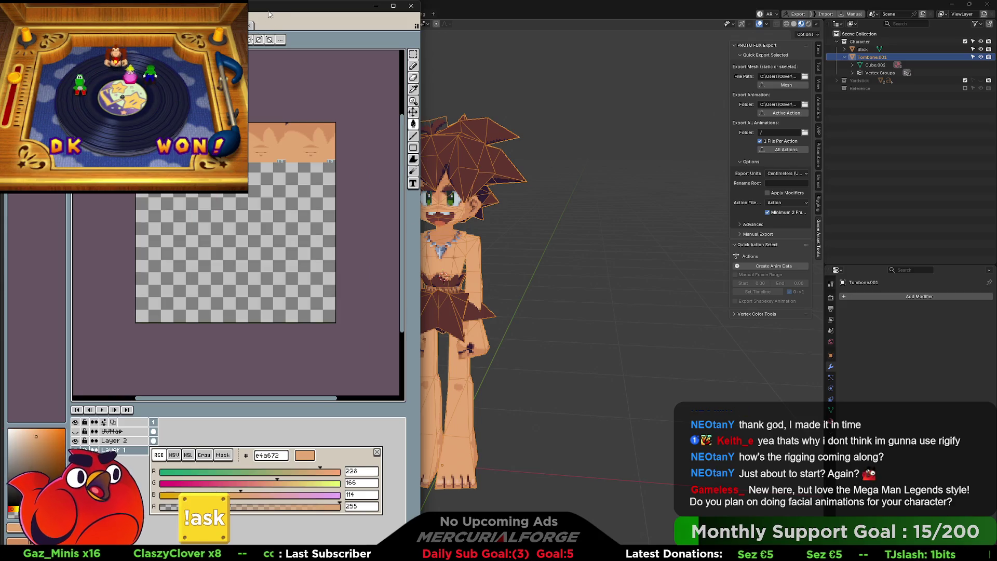
{"action": "left_click_drag", "start_coordinate": [270, 14], "coordinate": [321, 167]}
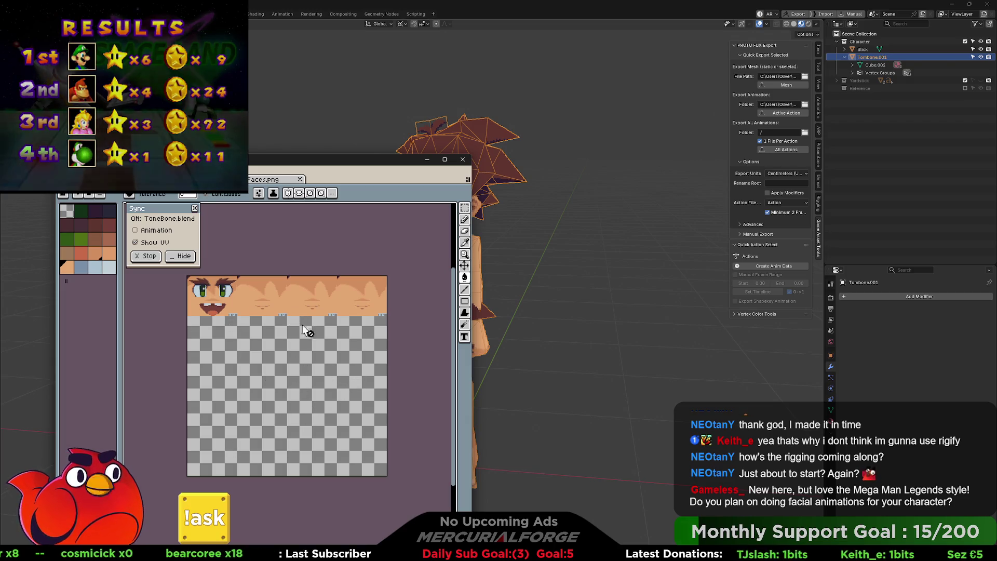
{"action": "mouse_move", "coordinate": [368, 165]}
{"action": "left_mouse_down"}
{"action": "mouse_move", "coordinate": [355, 68]}
{"action": "mouse_move", "coordinate": [342, 106]}
{"action": "mouse_move", "coordinate": [330, 12]}
{"action": "mouse_move", "coordinate": [314, 13]}
{"action": "left_mouse_up"}
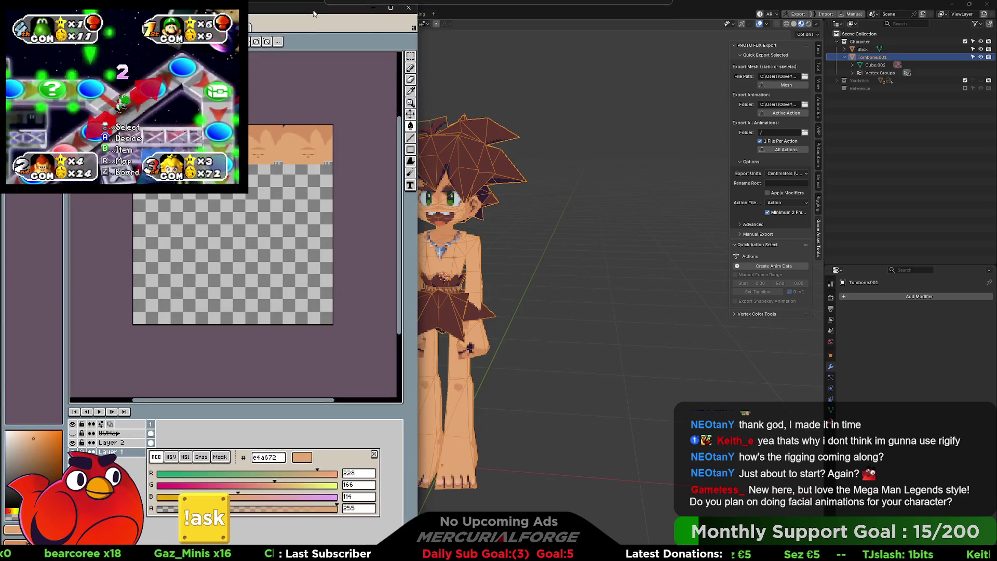
{"action": "left_click", "coordinate": [671, 11]}
{"action": "left_click", "coordinate": [612, 204]}
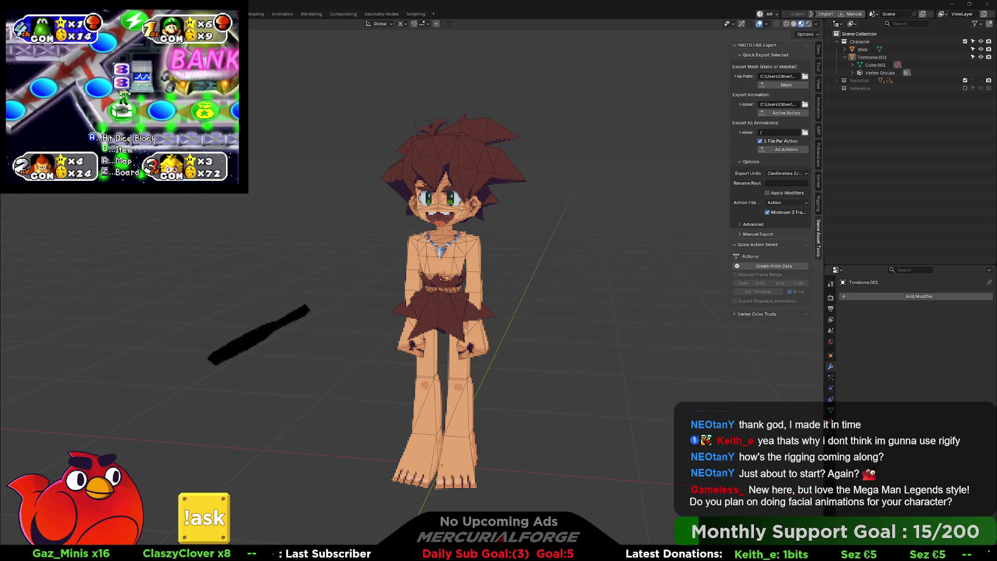
- Select the character mesh and re-export it over ToneBone.fbx
{"action": "left_click", "coordinate": [452, 255]}
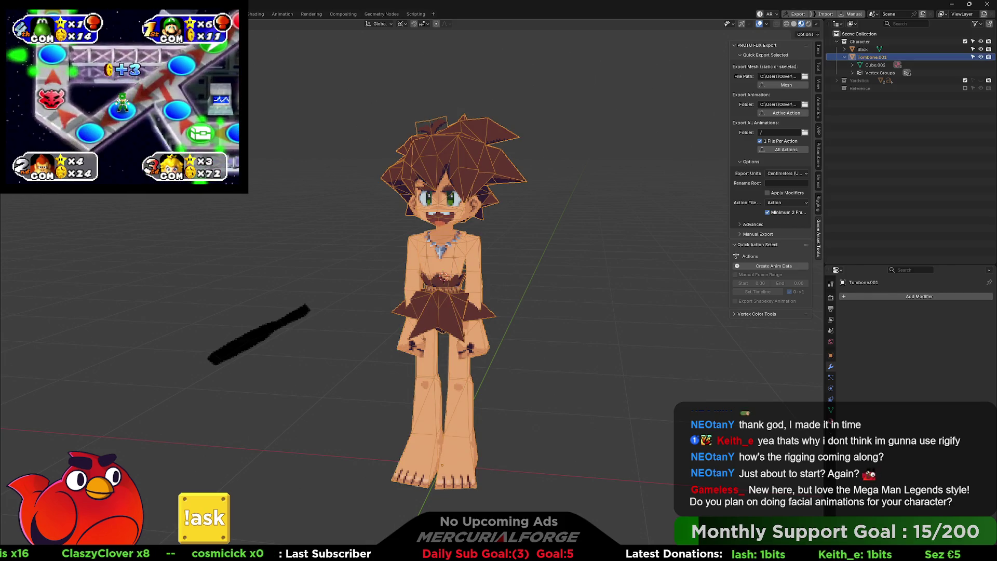
{"action": "key", "text": "ctrl+shift+e"}
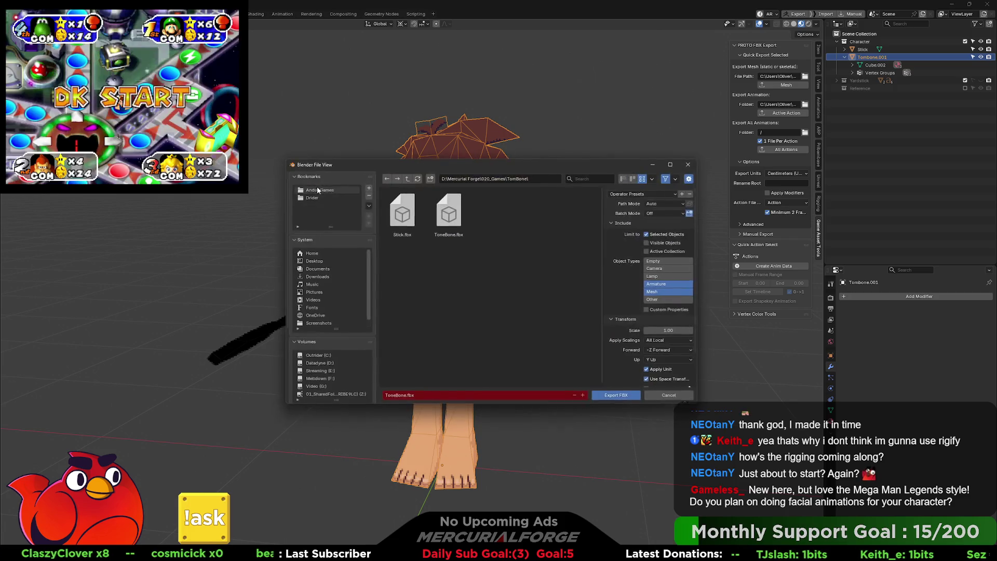
{"action": "left_click", "coordinate": [447, 211]}
{"action": "left_click", "coordinate": [618, 396]}
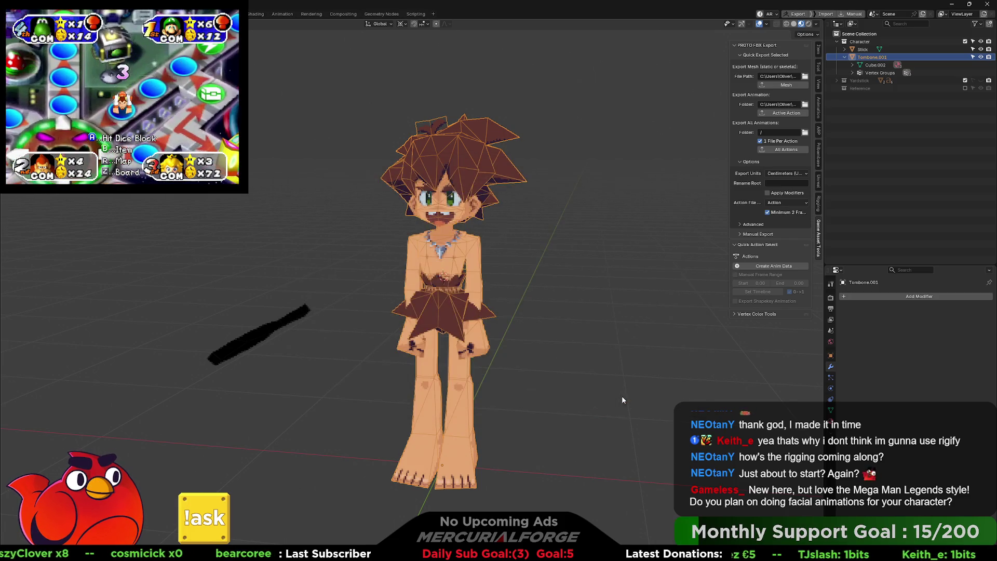
{"action": "key", "text": "alt+Tab"}
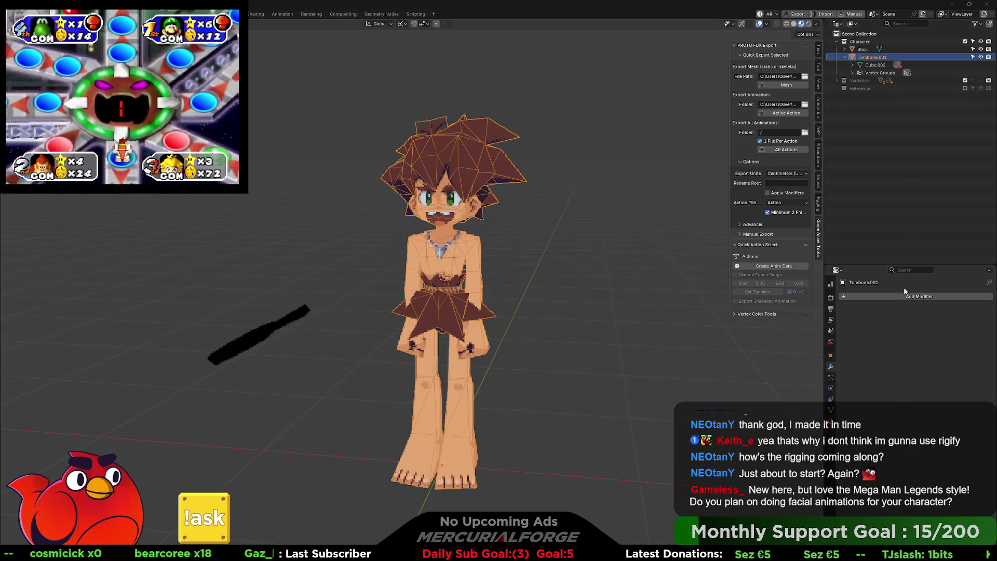
{"action": "key", "text": "alt+Tab"}
{"action": "key", "text": "Tab"}
{"action": "key", "text": "Tab"}
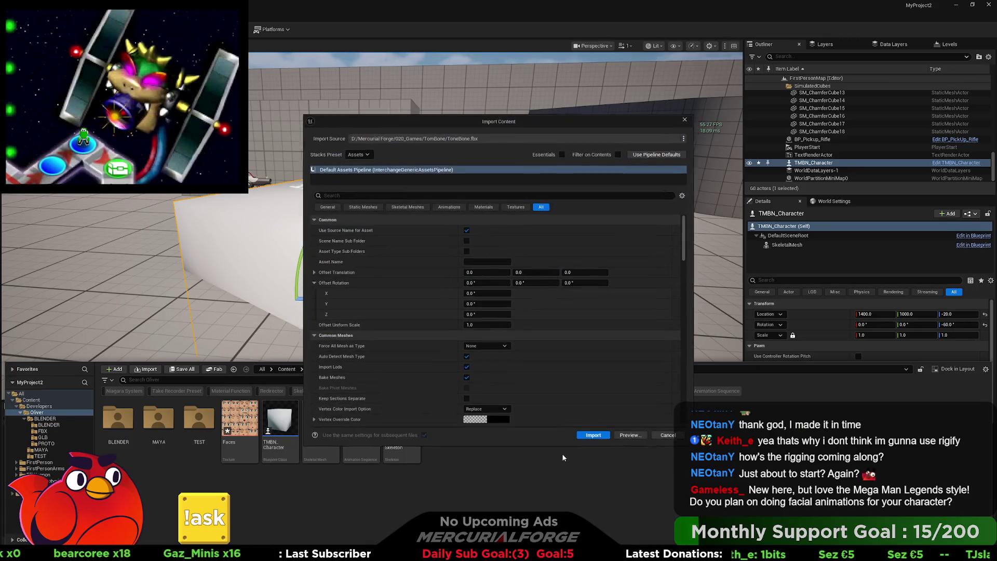
- Import ToneBone.fbx into the Oliver folder and save the selected unsaved assets
{"action": "left_click", "coordinate": [597, 439]}
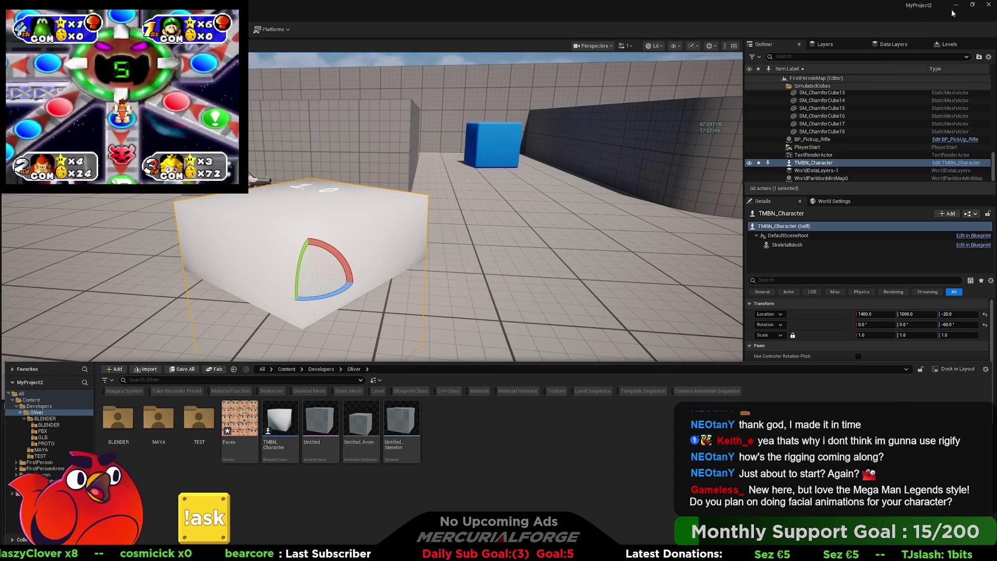
{"action": "key", "text": "ctrl+shift+s"}
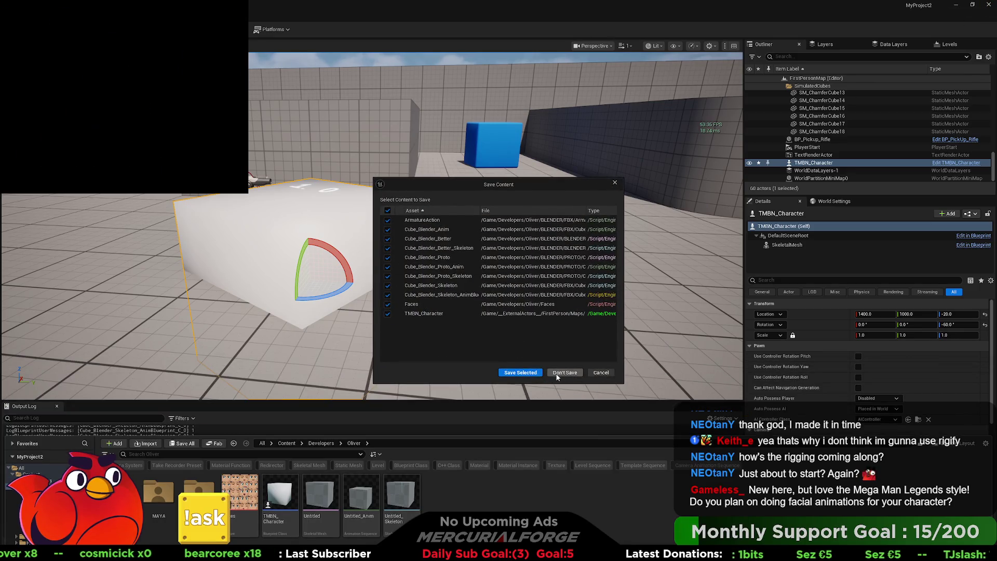
{"action": "left_click", "coordinate": [531, 374]}
{"action": "key", "text": "alt+Tab"}
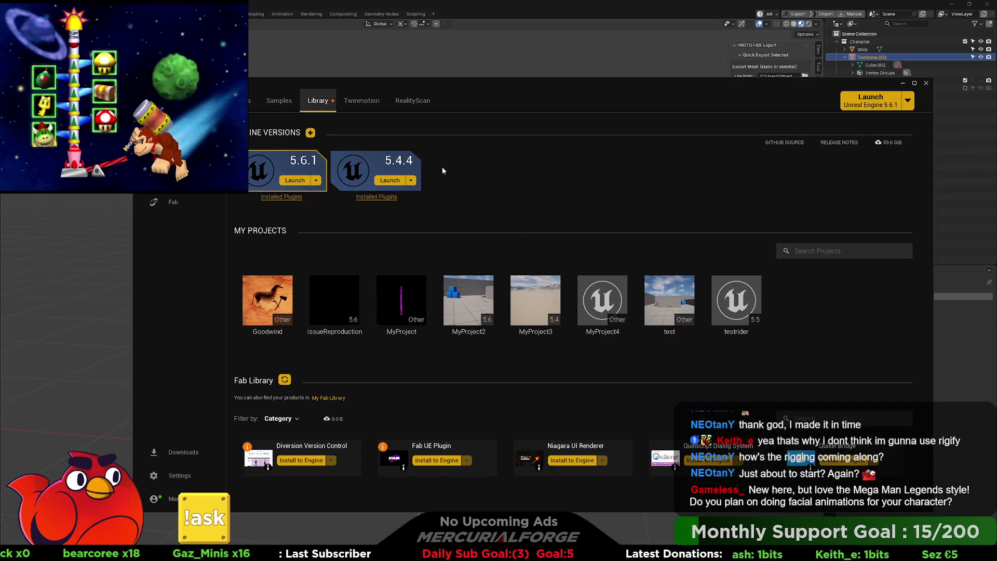
- Launch Unreal Engine 5.6.1 from the Launcher's Library
{"action": "left_click", "coordinate": [294, 181]}
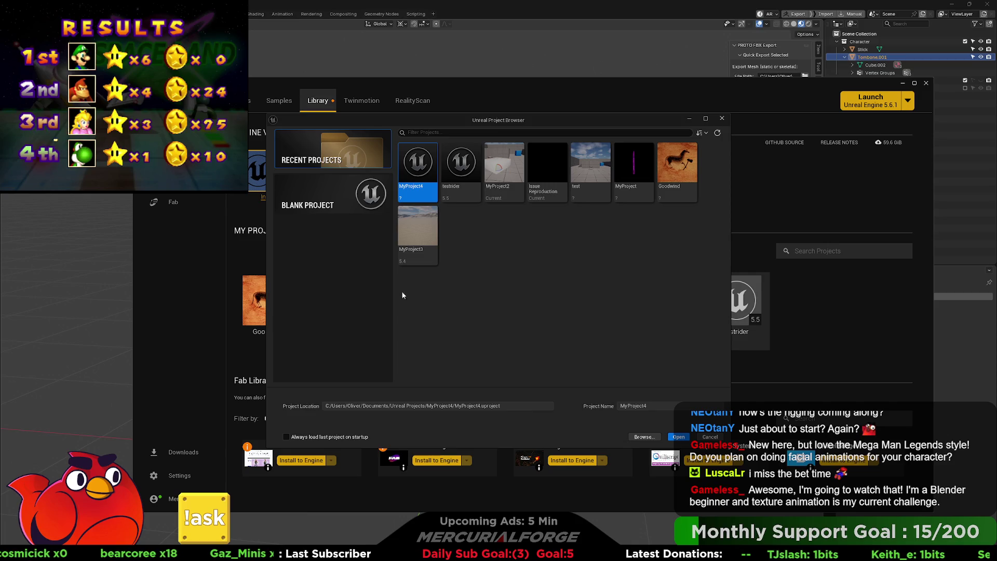
- Choose a Blank project with the Scalable quality preset and Desktop target platform
{"action": "left_click", "coordinate": [330, 188]}
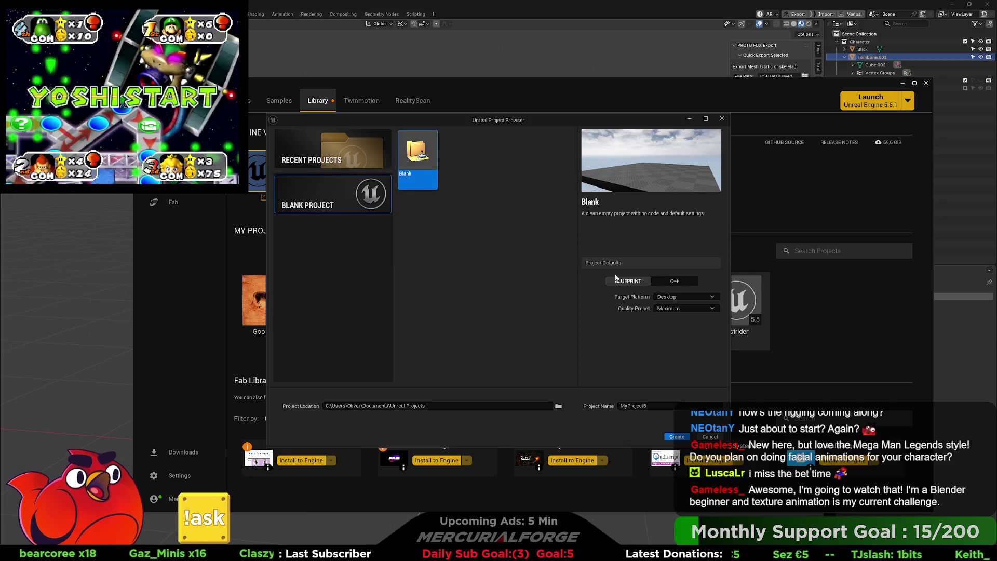
{"action": "left_click", "coordinate": [684, 307]}
{"action": "left_click", "coordinate": [677, 322]}
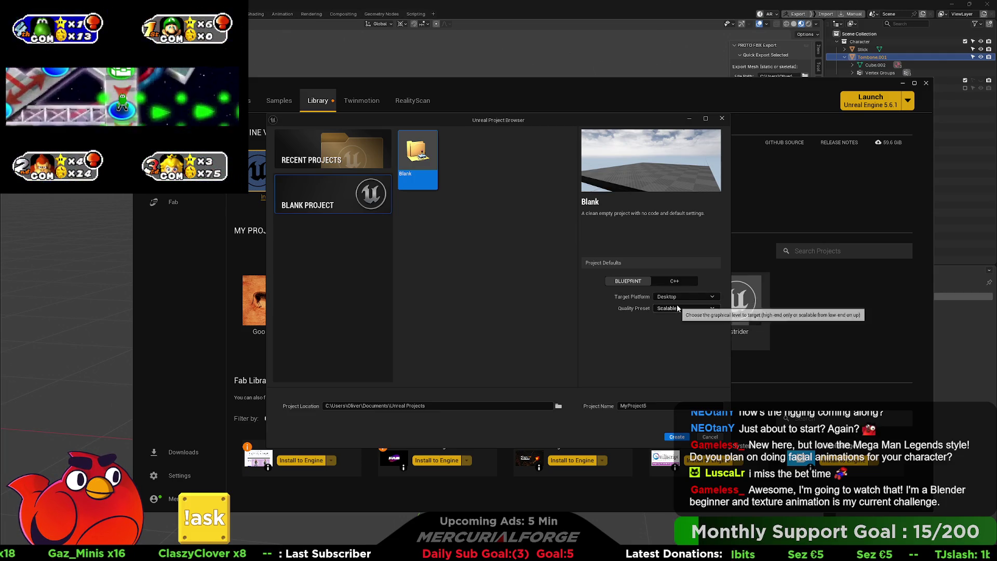
{"action": "left_click", "coordinate": [675, 308]}
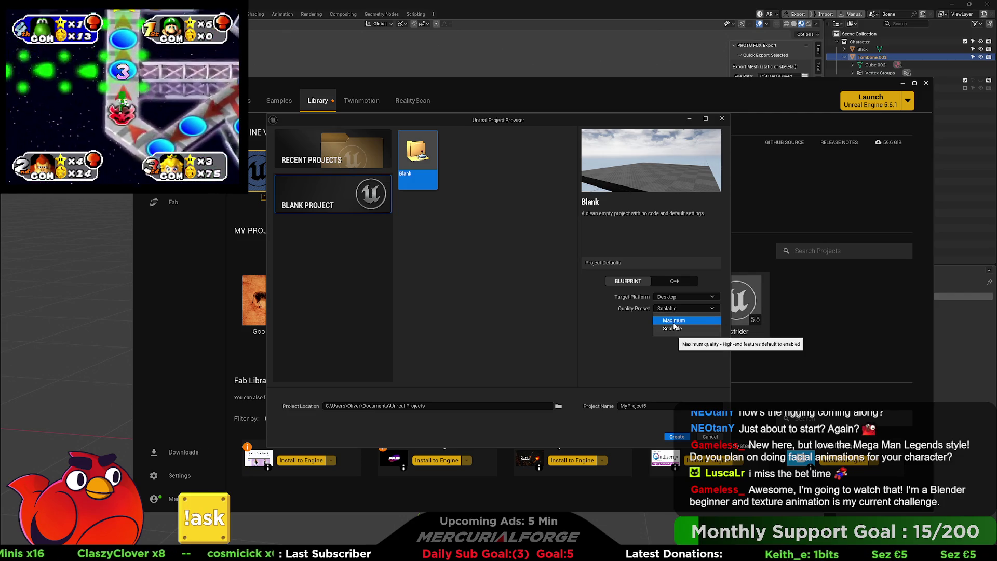
{"action": "left_click", "coordinate": [669, 328]}
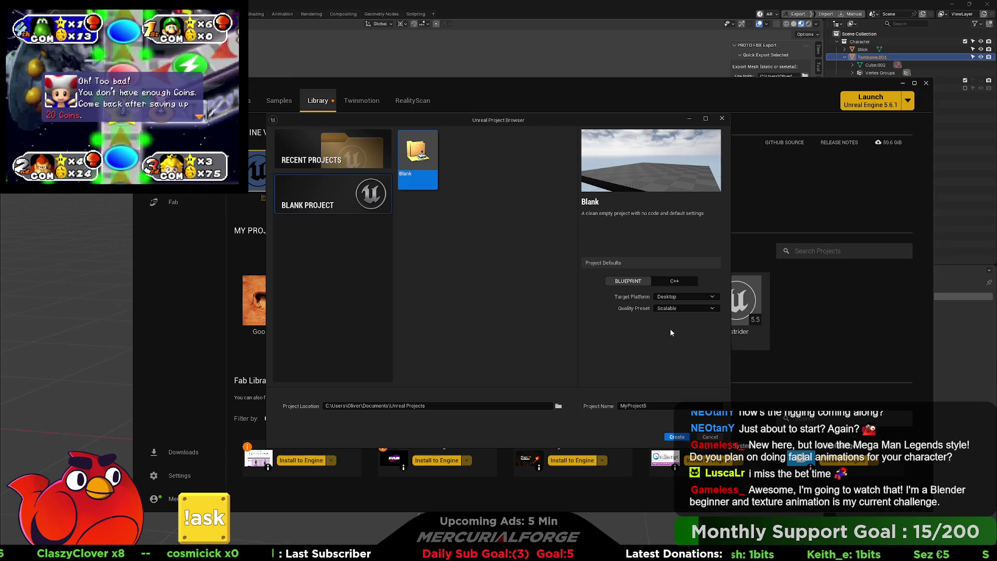
{"action": "left_click", "coordinate": [675, 297]}
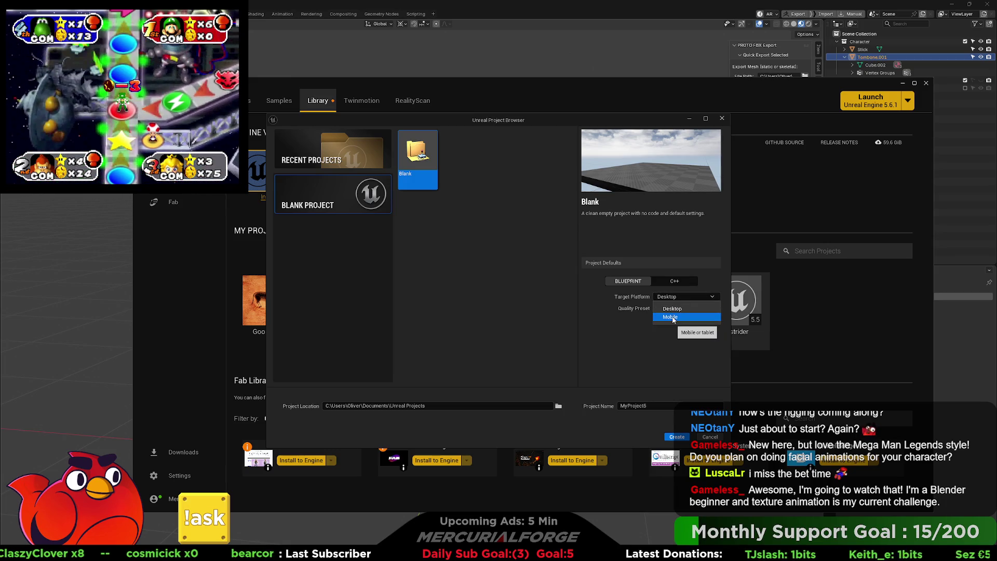
{"action": "left_click", "coordinate": [672, 309]}
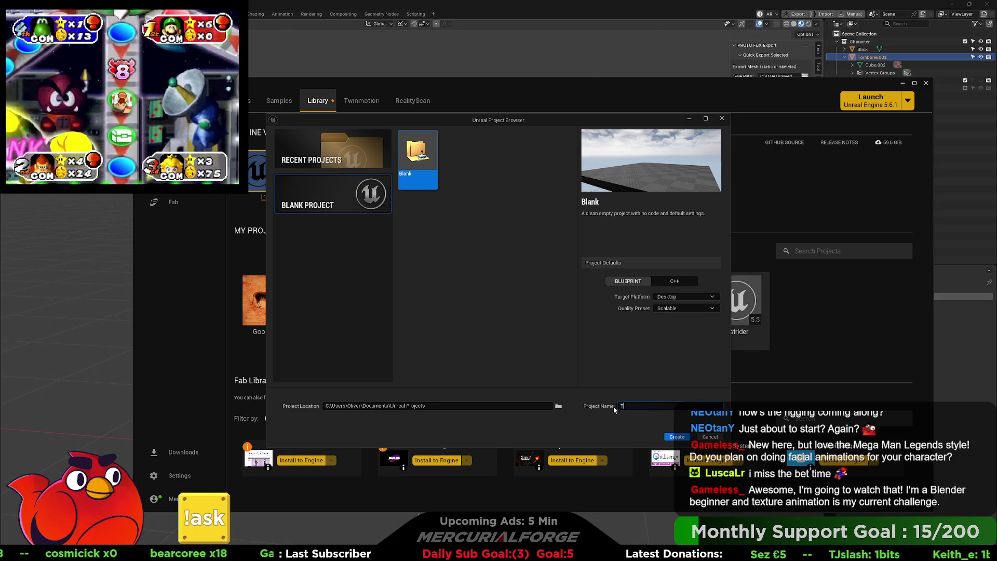
- Name the project TomBone, place it in the TomBone games folder, and create it
{"action": "key", "text": "BackSpace"}
{"action": "type", "text": "Bone"}
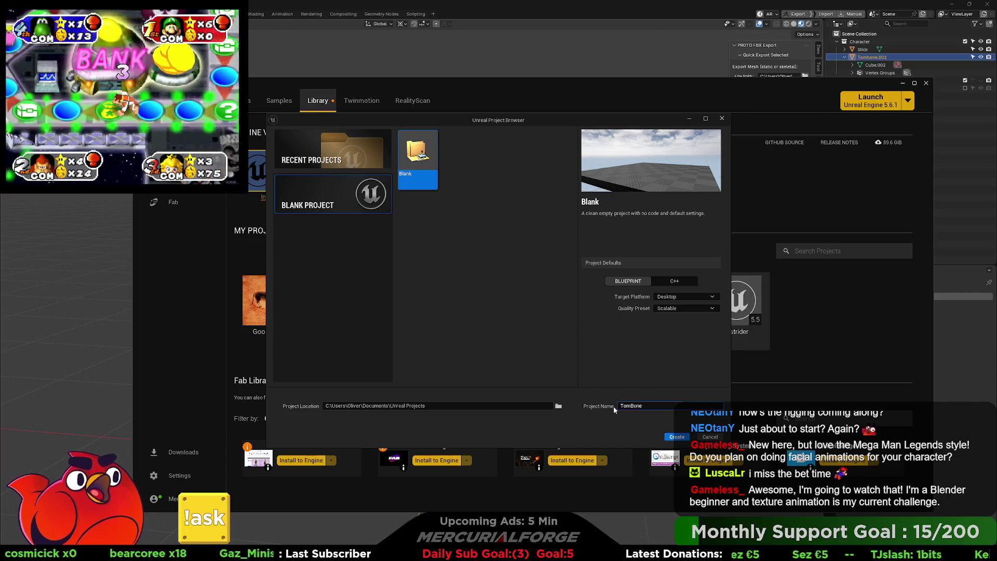
{"action": "key", "text": "Return"}
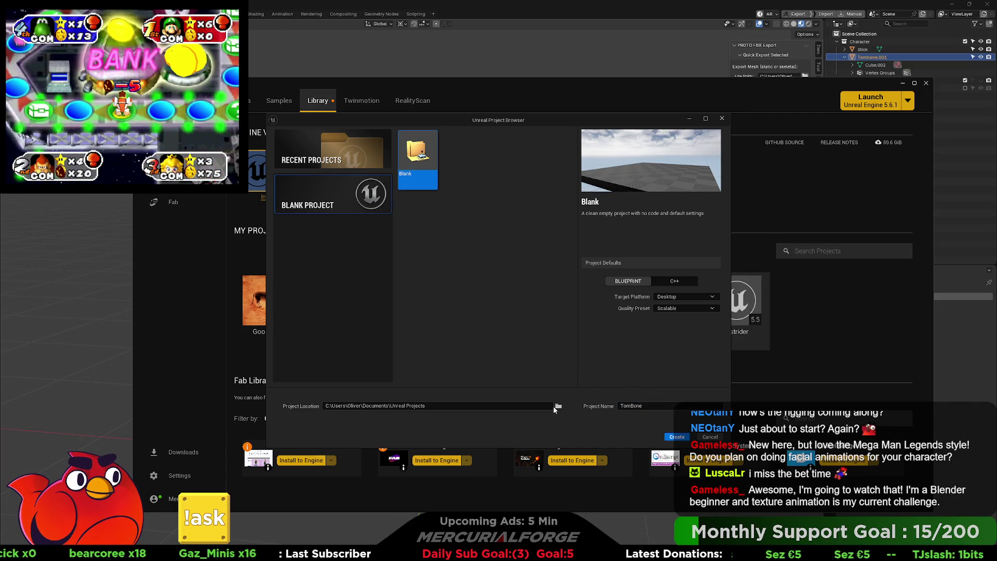
{"action": "left_click", "coordinate": [557, 405]}
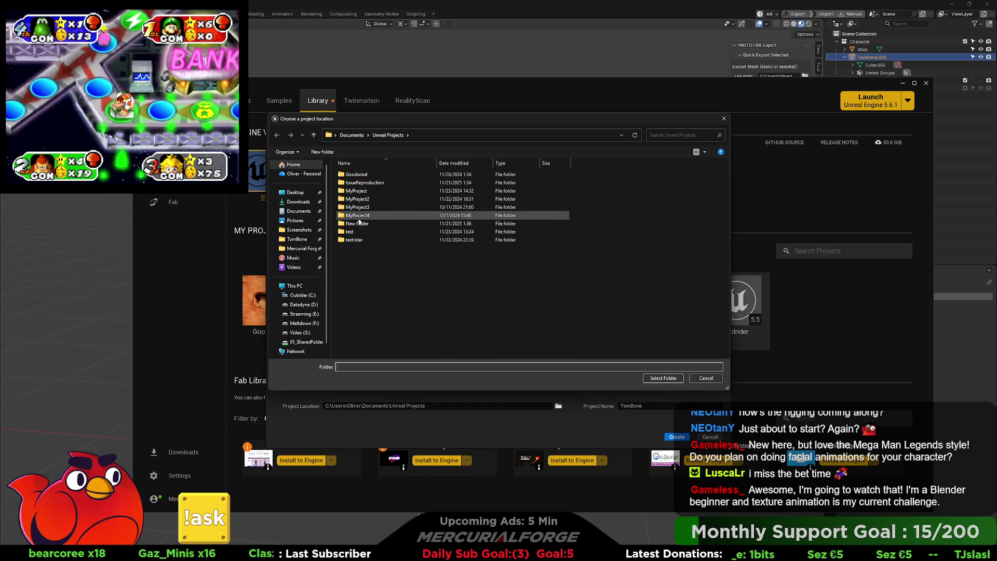
{"action": "left_click", "coordinate": [301, 242]}
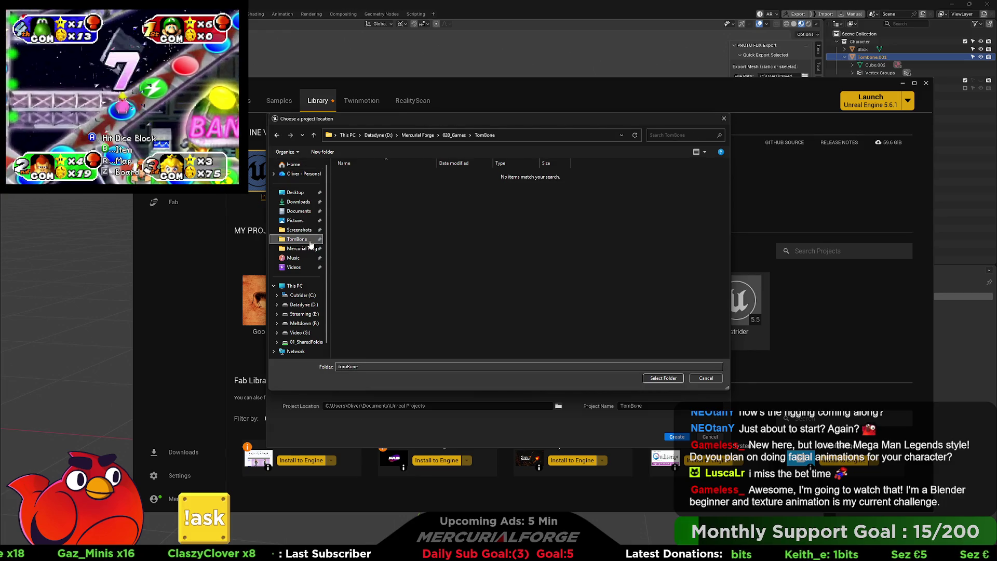
{"action": "left_click", "coordinate": [660, 377]}
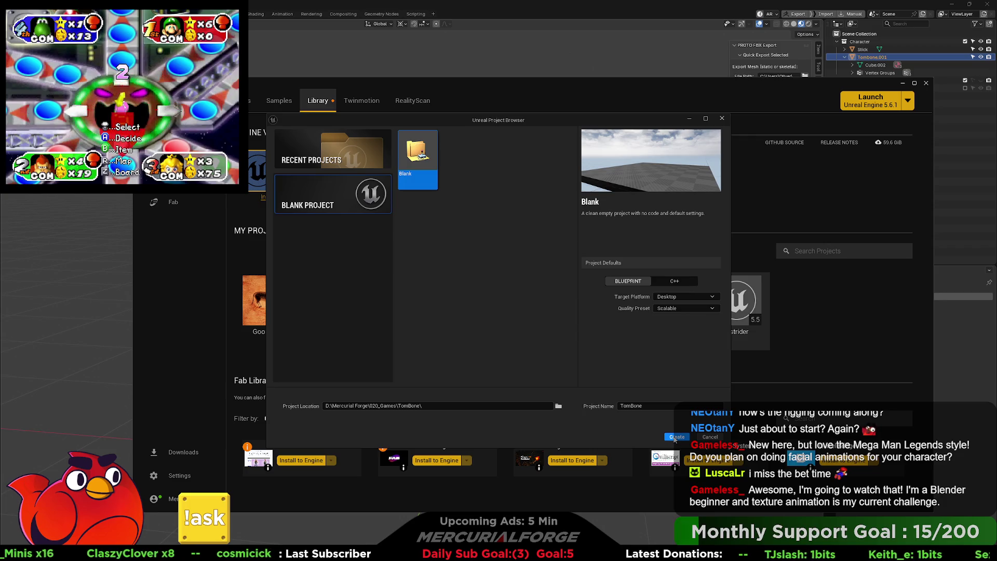
{"action": "left_click", "coordinate": [675, 438]}
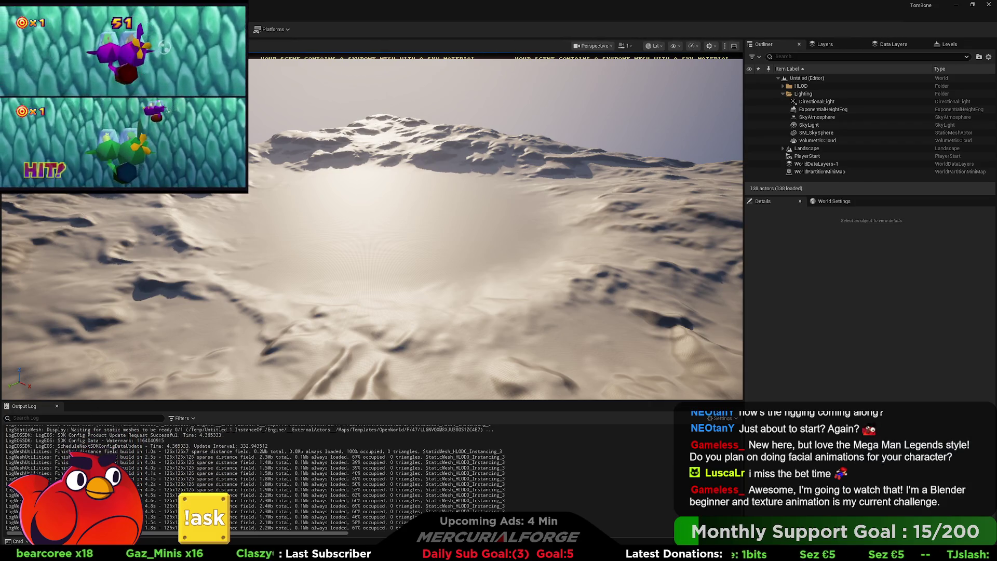
- Hide Engine Content and Developers Content in the Content Browser's display options
{"action": "key", "text": "ctrl+space"}
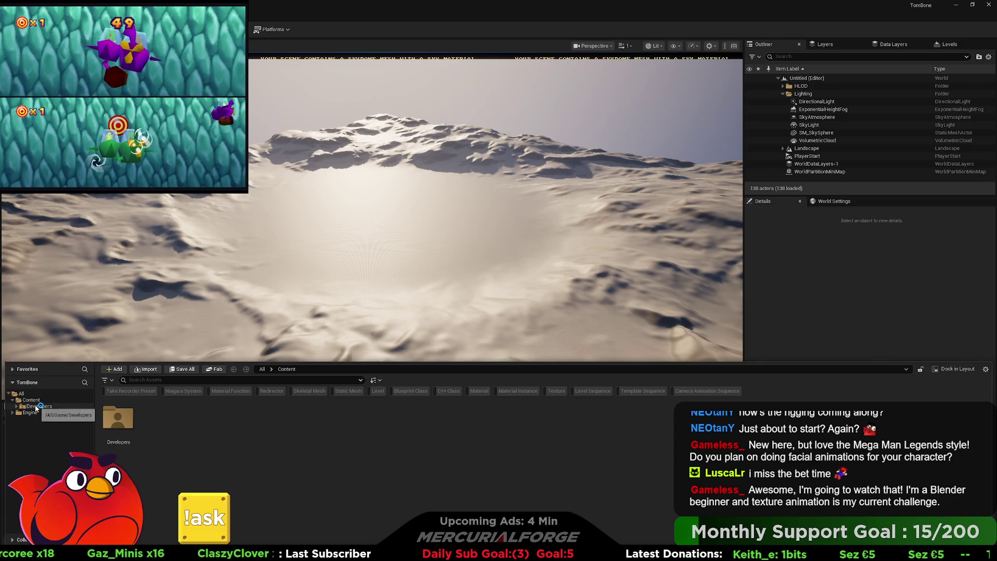
{"action": "left_click", "coordinate": [32, 414]}
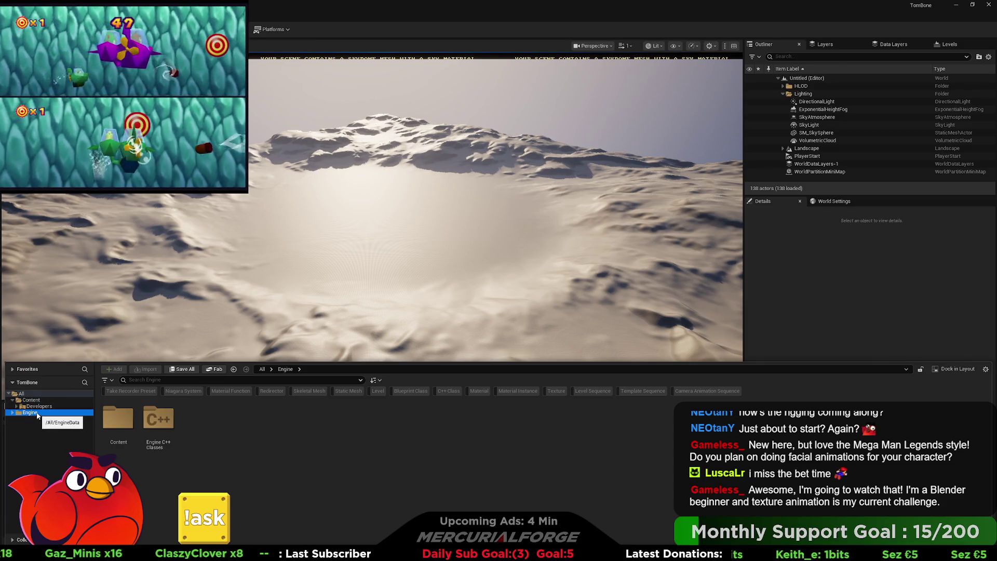
{"action": "left_click", "coordinate": [985, 369]}
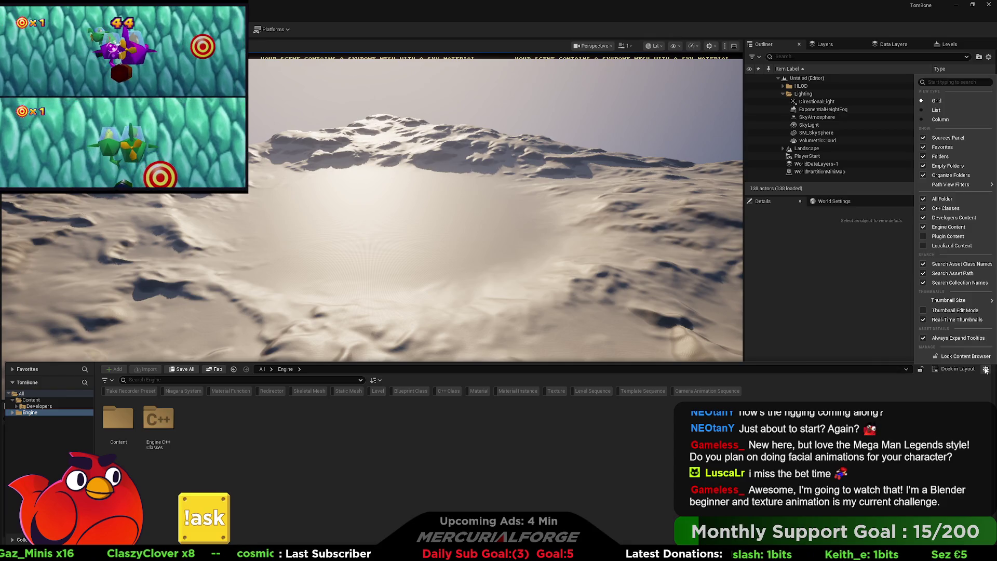
{"action": "left_click", "coordinate": [924, 228]}
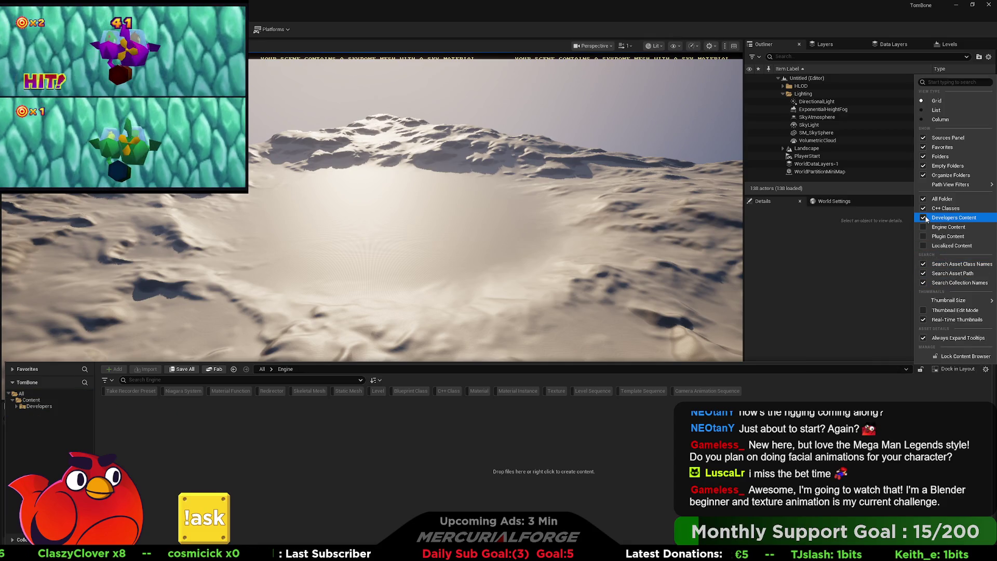
{"action": "left_click", "coordinate": [924, 218]}
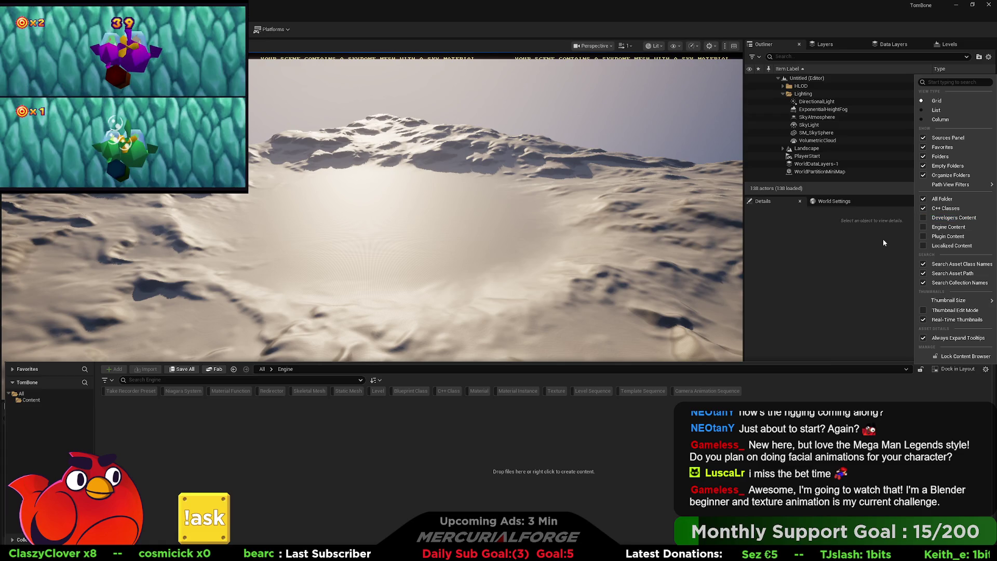
- Create a new folder named Base under Content
{"action": "right_click", "coordinate": [56, 399]}
{"action": "left_click", "coordinate": [66, 227]}
{"action": "type", "text": "Base"}
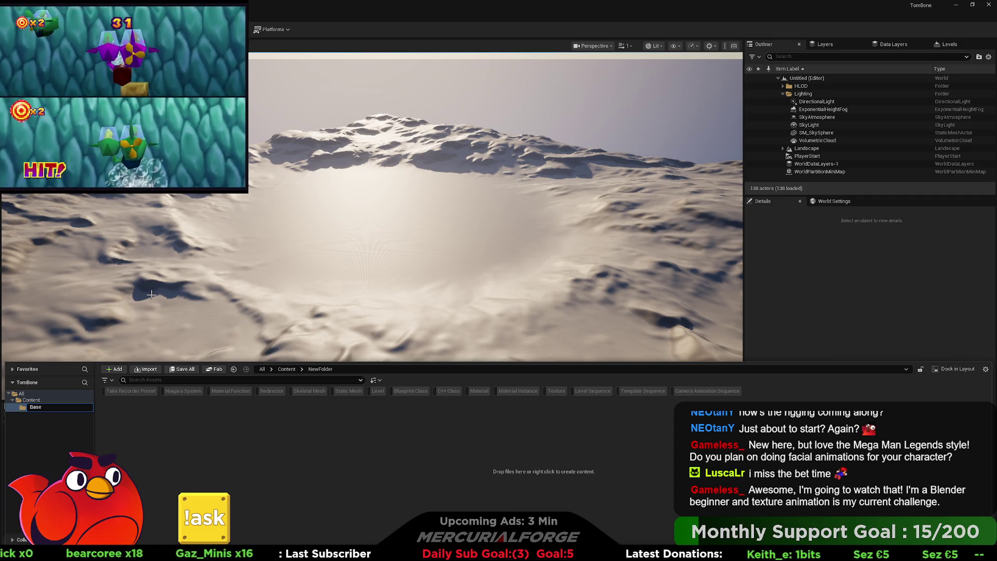
{"action": "key", "text": "BackSpace"}
{"action": "type", "text": "e"}
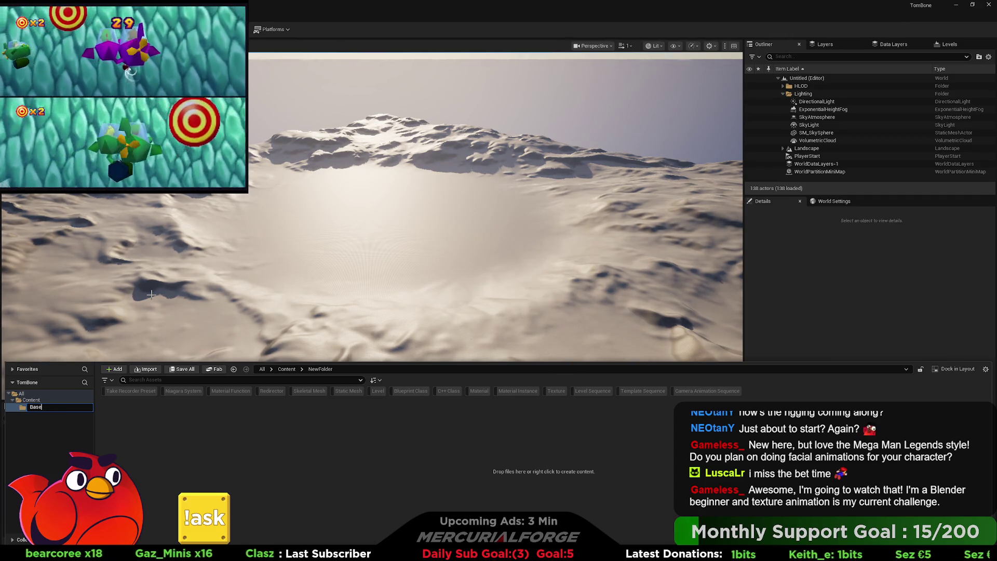
{"action": "key", "text": "Return"}
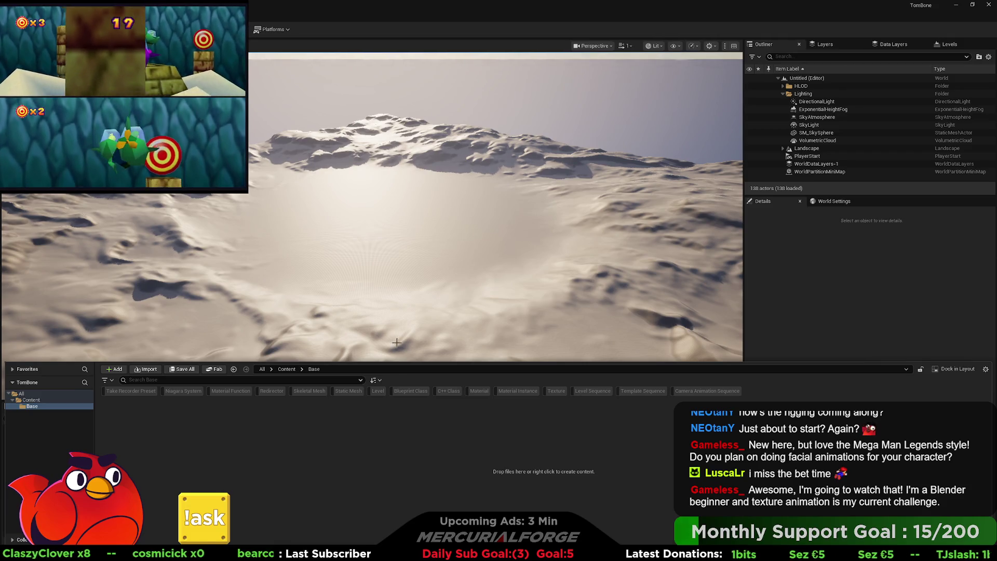
{"action": "right_click", "coordinate": [257, 434]}
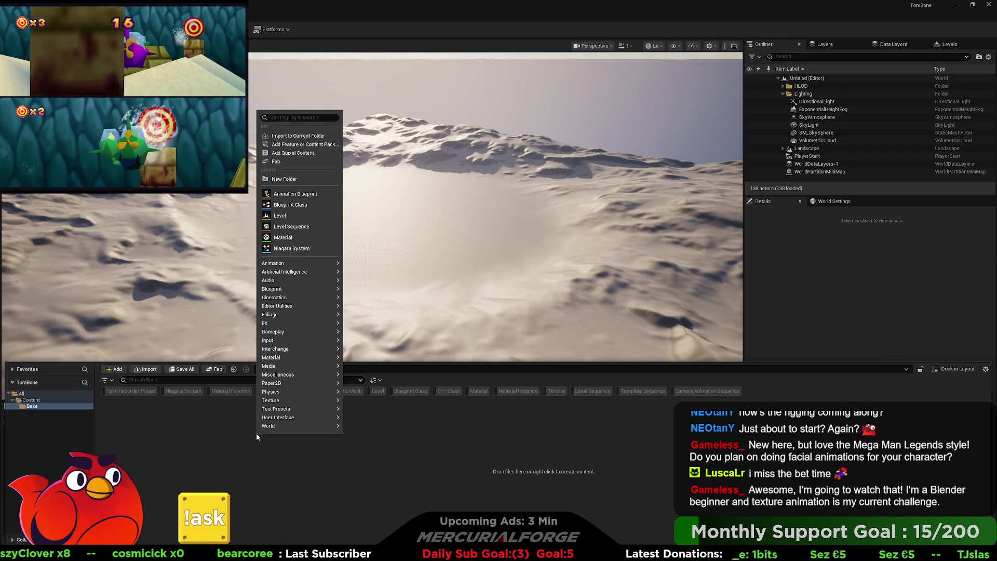
- Create a Materials folder inside Base and a Characters folder under Content
{"action": "left_click", "coordinate": [298, 179]}
{"action": "type", "text": "Material"}
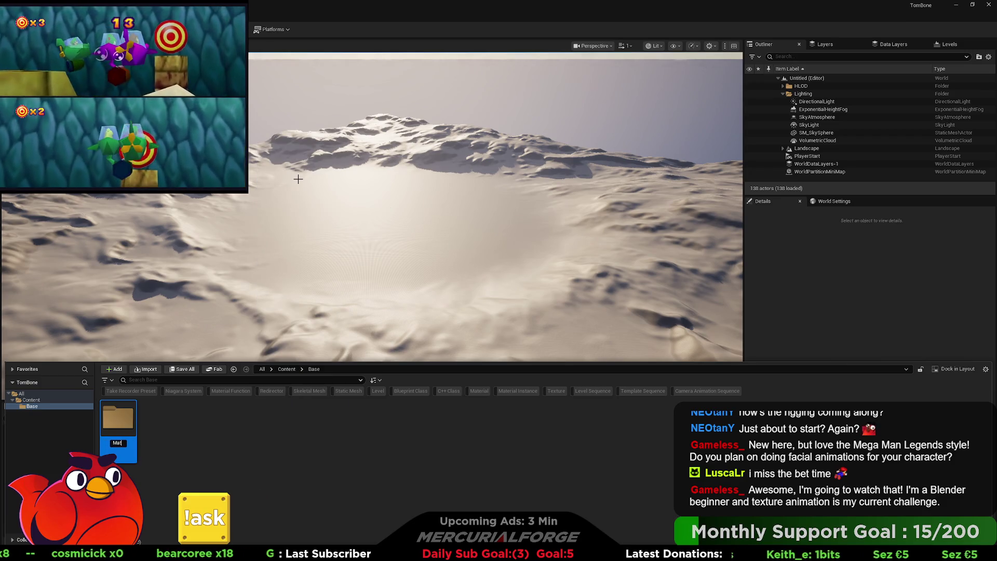
{"action": "type", "text": "s"}
{"action": "key", "text": "Return"}
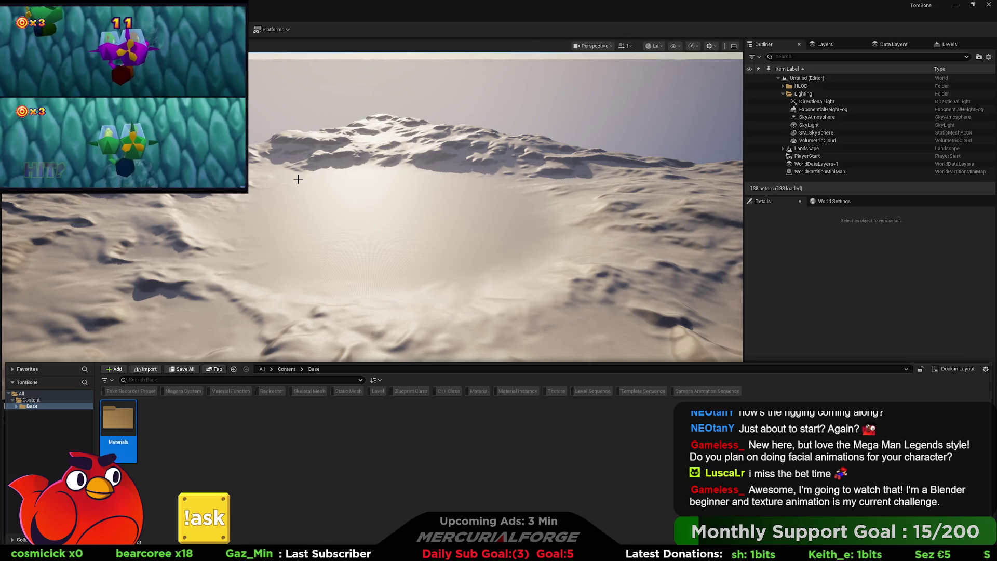
{"action": "left_click", "coordinate": [36, 402]}
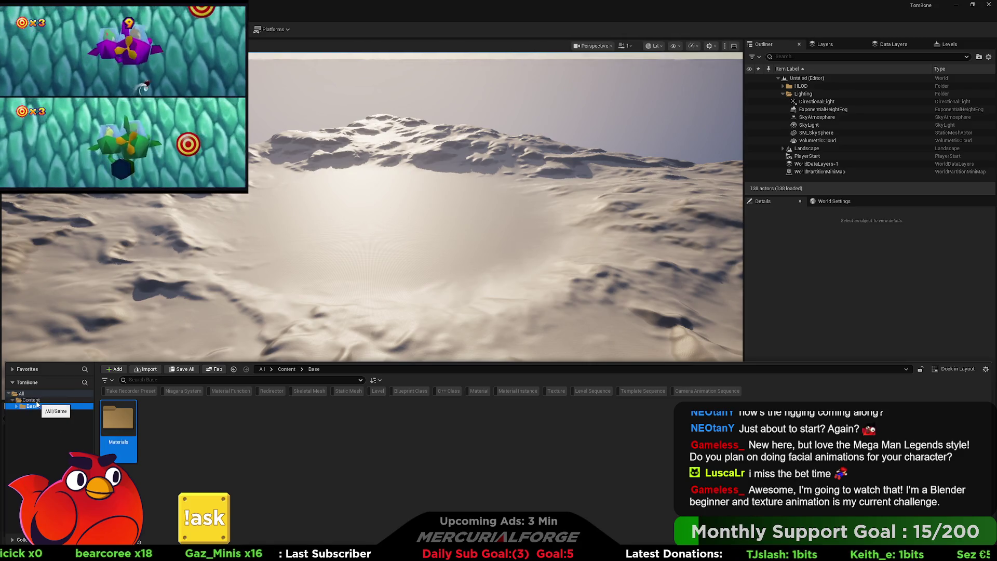
{"action": "right_click", "coordinate": [37, 403]}
{"action": "left_click", "coordinate": [67, 228]}
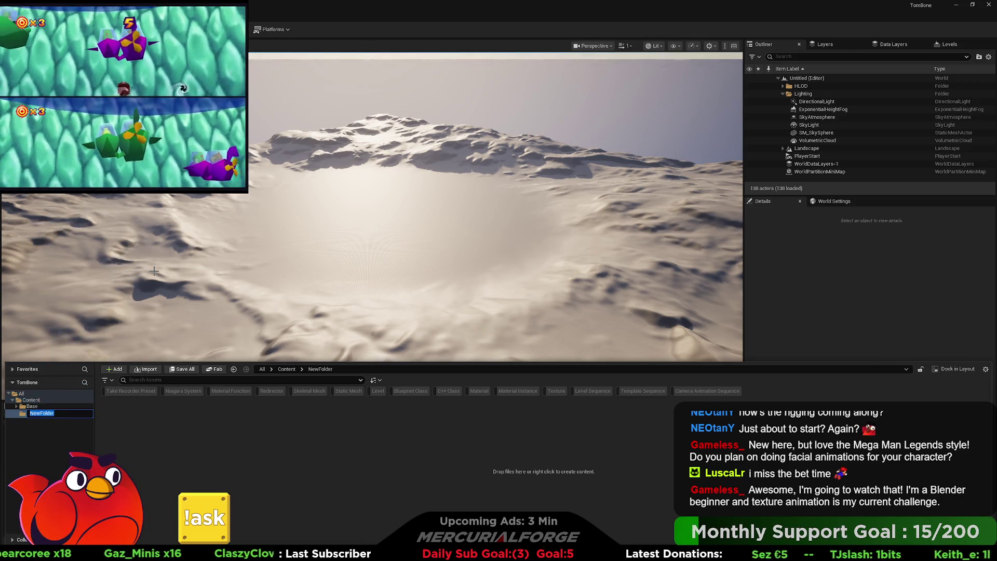
{"action": "type", "text": "Cha"}
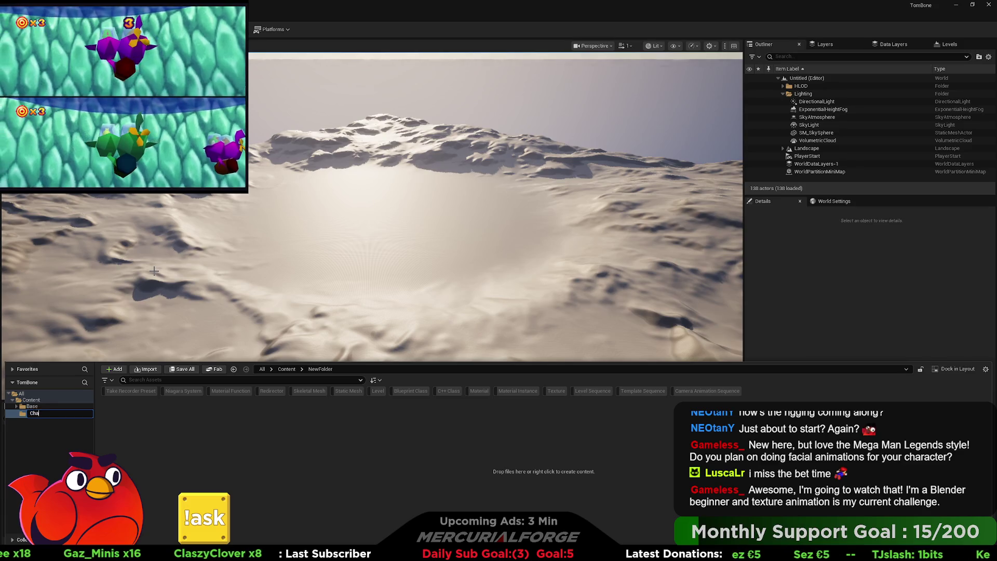
{"action": "type", "text": "racters"}
{"action": "key", "text": "Return"}
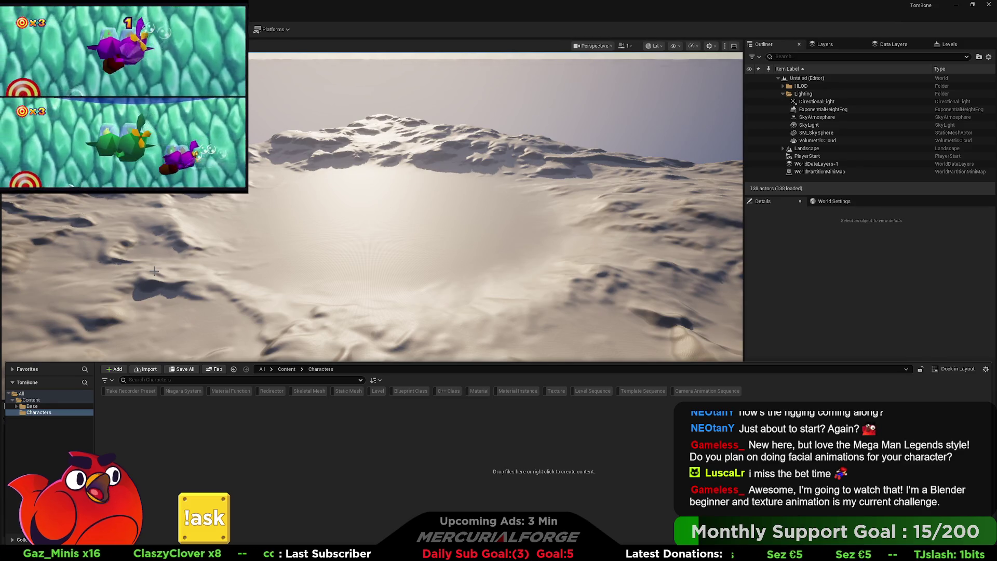
- Add Audio and Maps folders under Content
{"action": "right_click", "coordinate": [47, 398]}
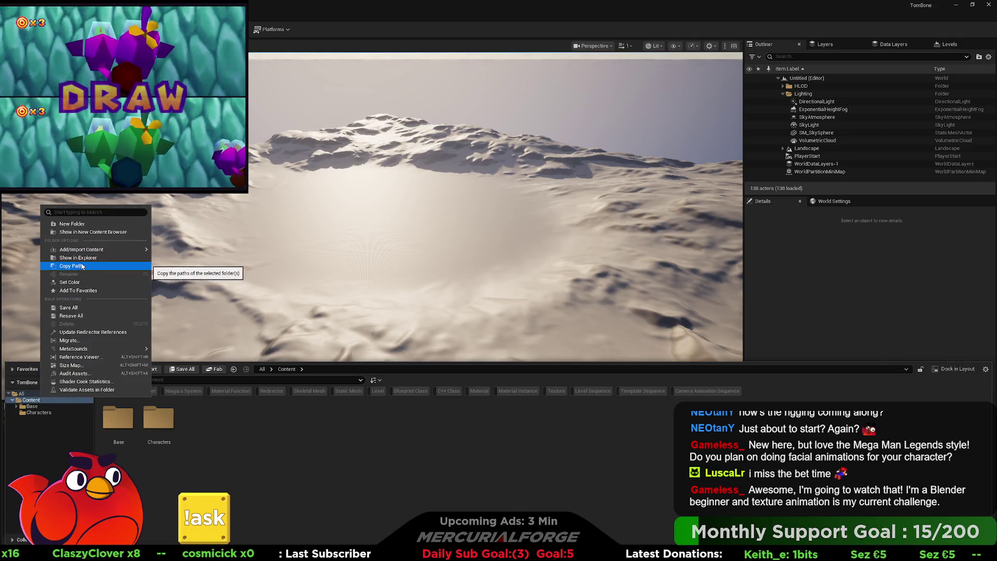
{"action": "left_click", "coordinate": [88, 224]}
{"action": "type", "text": "Audio"}
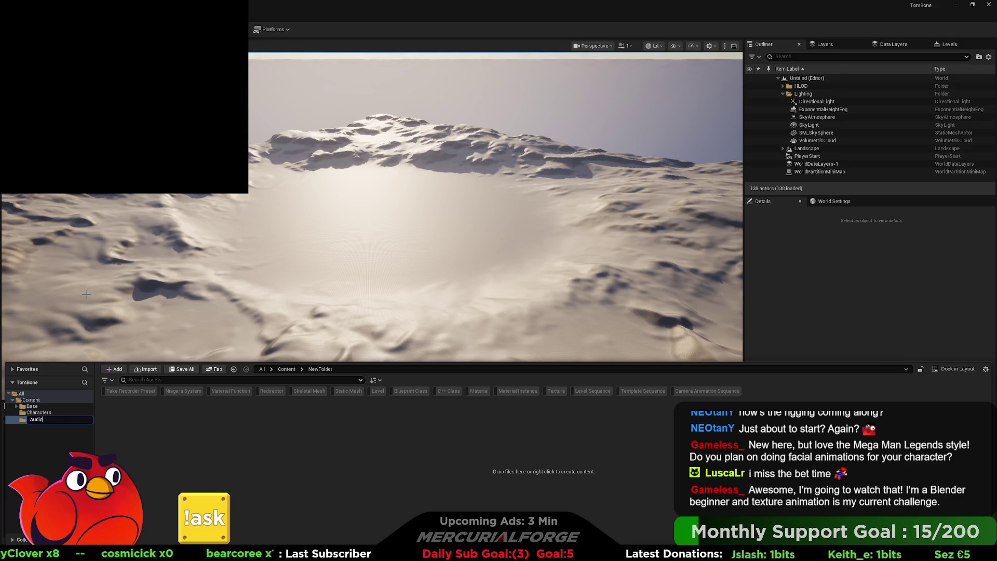
{"action": "key", "text": "Return"}
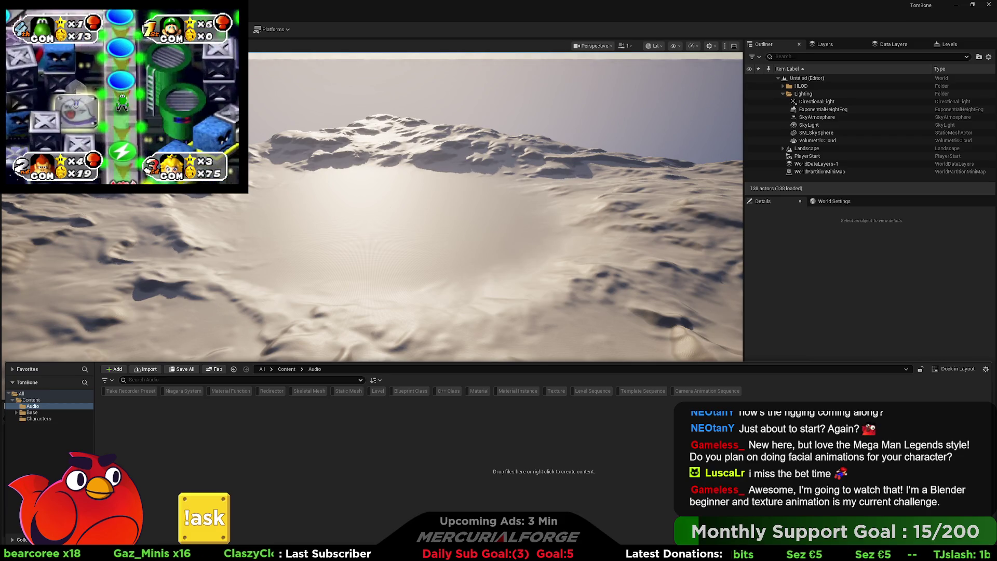
{"action": "right_click", "coordinate": [31, 400]}
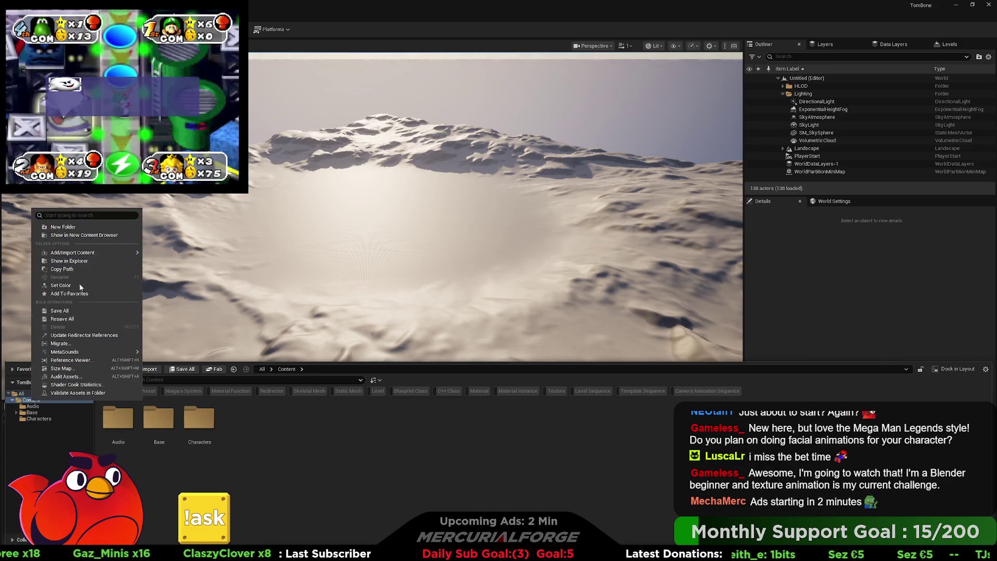
{"action": "left_click", "coordinate": [62, 227]}
{"action": "type", "text": "MAps"}
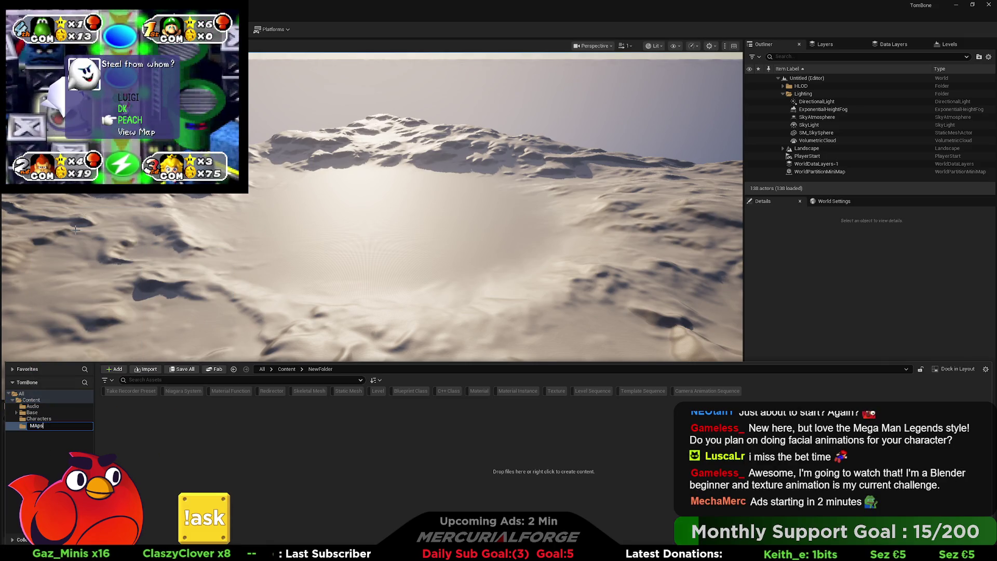
{"action": "key", "text": "Return"}
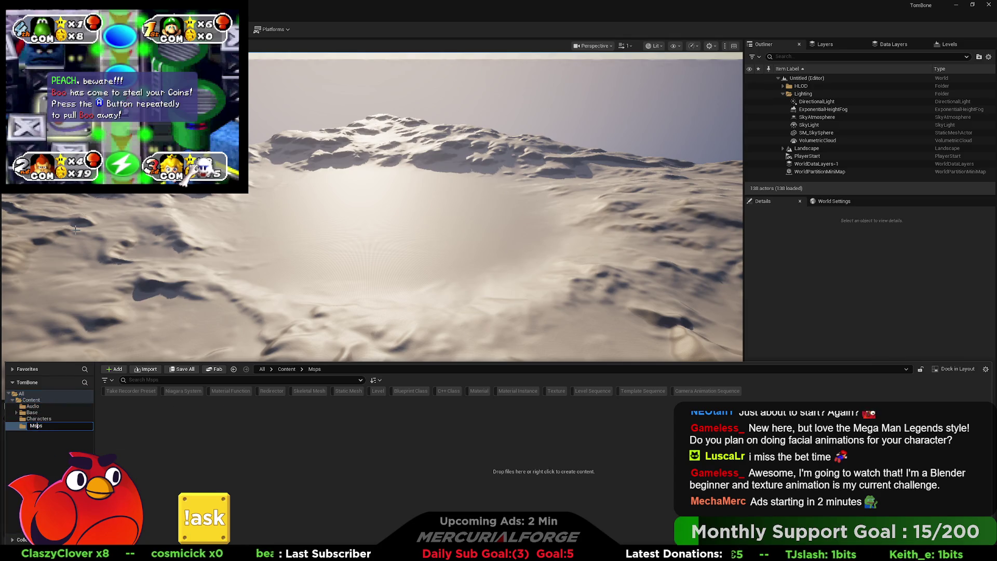
{"action": "key", "text": "Return"}
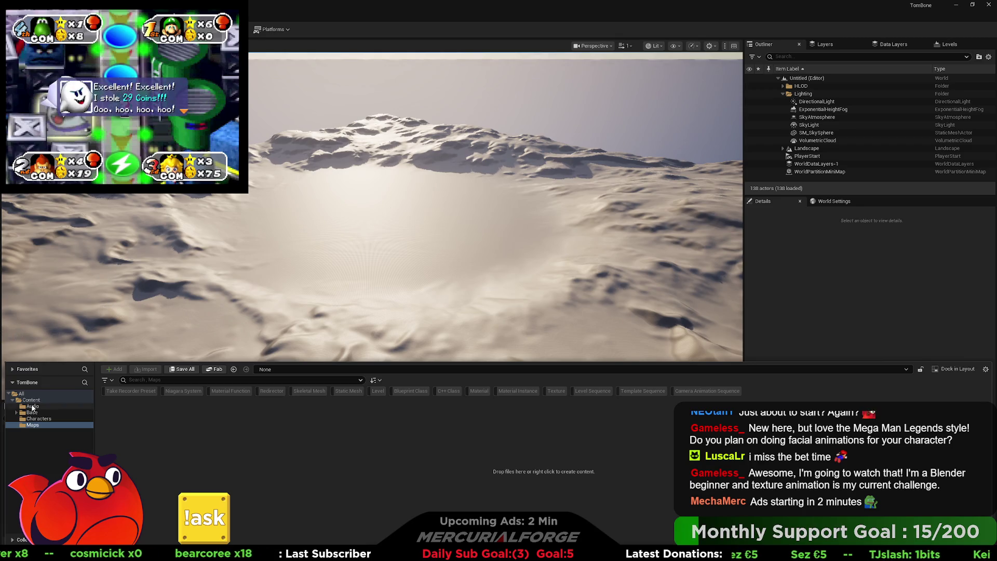
- Add Movies, Scripts and UI folders under Content
{"action": "right_click", "coordinate": [31, 400]}
{"action": "left_click", "coordinate": [70, 227]}
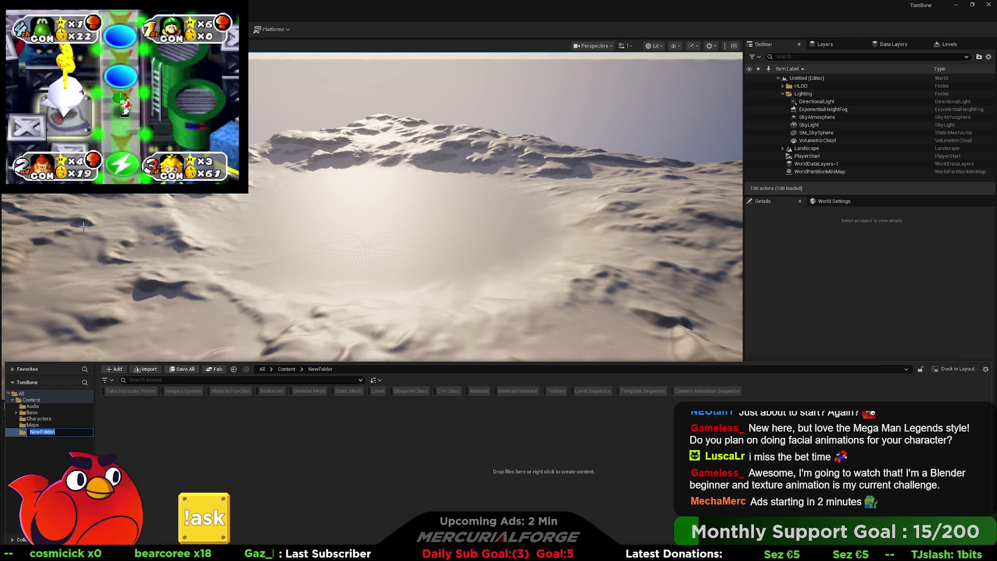
{"action": "type", "text": "Movies"}
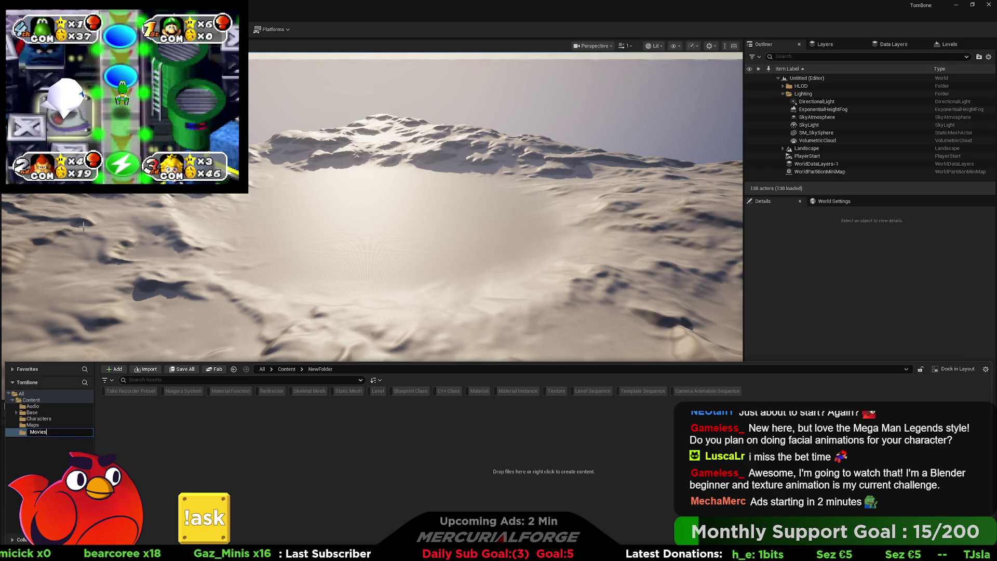
{"action": "key", "text": "Return"}
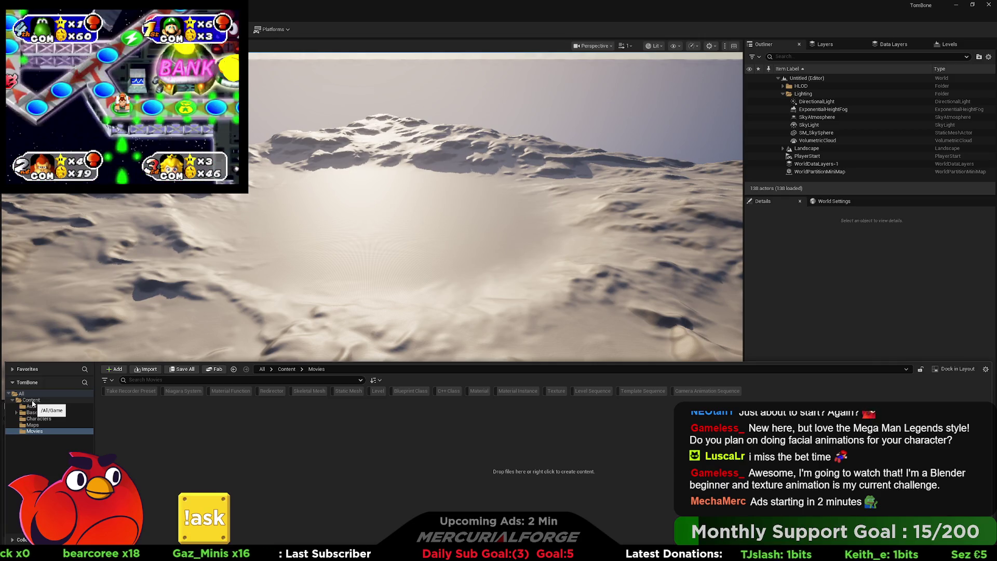
{"action": "right_click", "coordinate": [32, 402]}
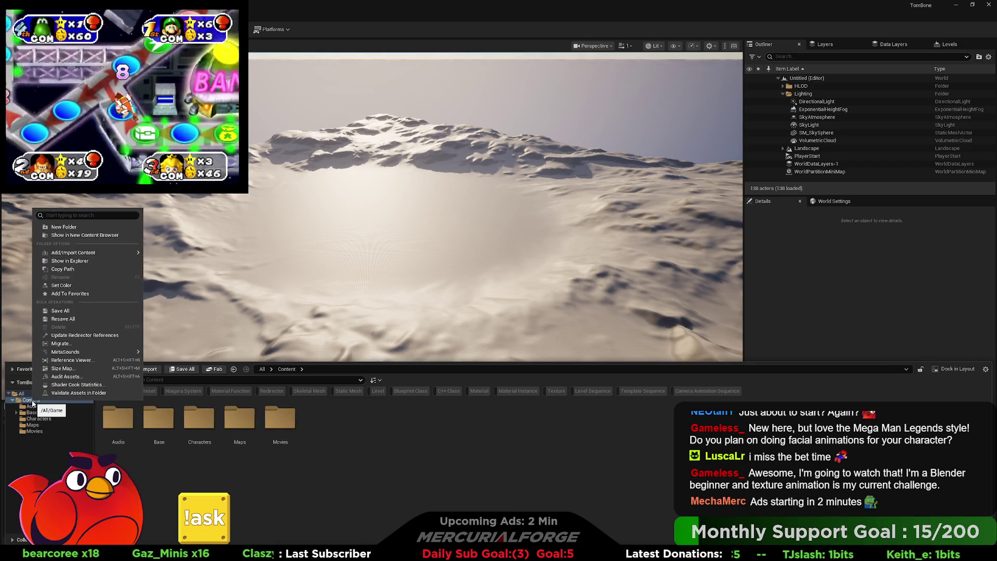
{"action": "left_click", "coordinate": [69, 225]}
{"action": "type", "text": "Scripts"}
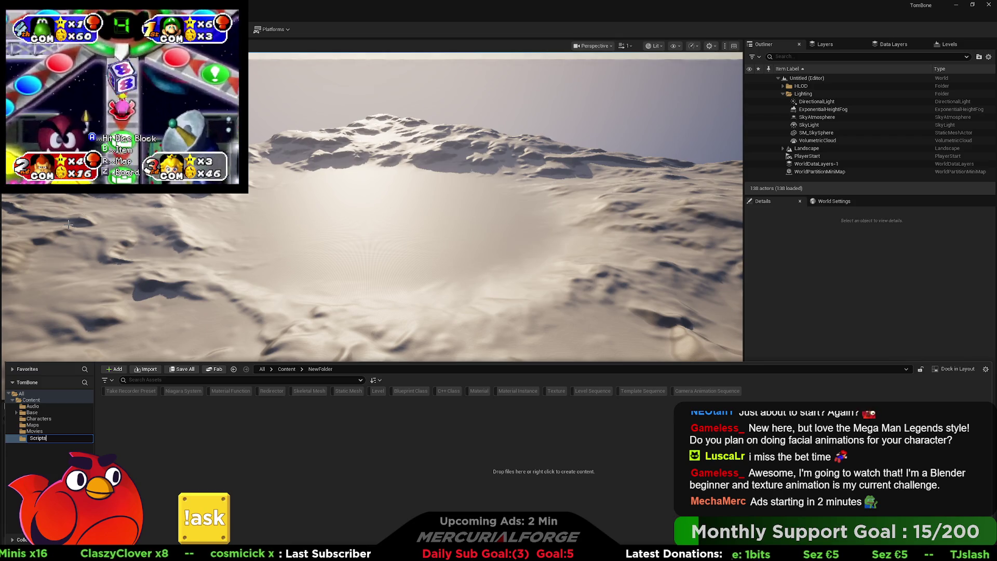
{"action": "key", "text": "Return"}
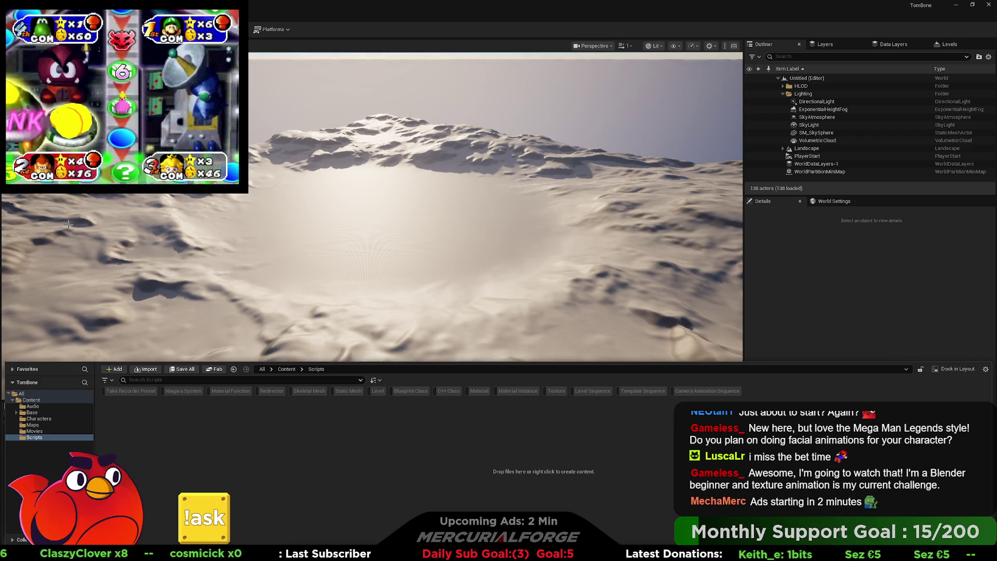
{"action": "right_click", "coordinate": [33, 403]}
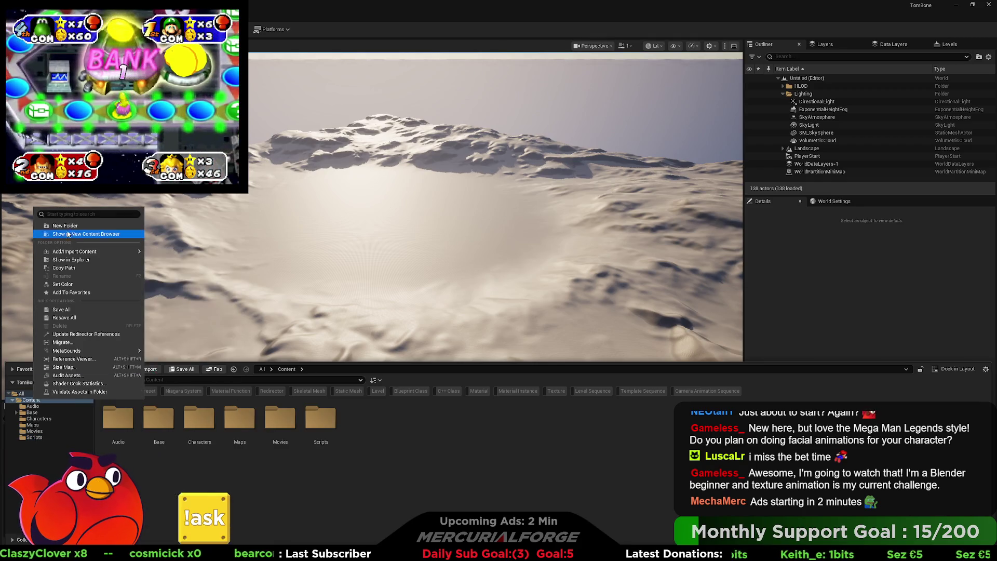
{"action": "left_click", "coordinate": [67, 229]}
{"action": "type", "text": "UI"}
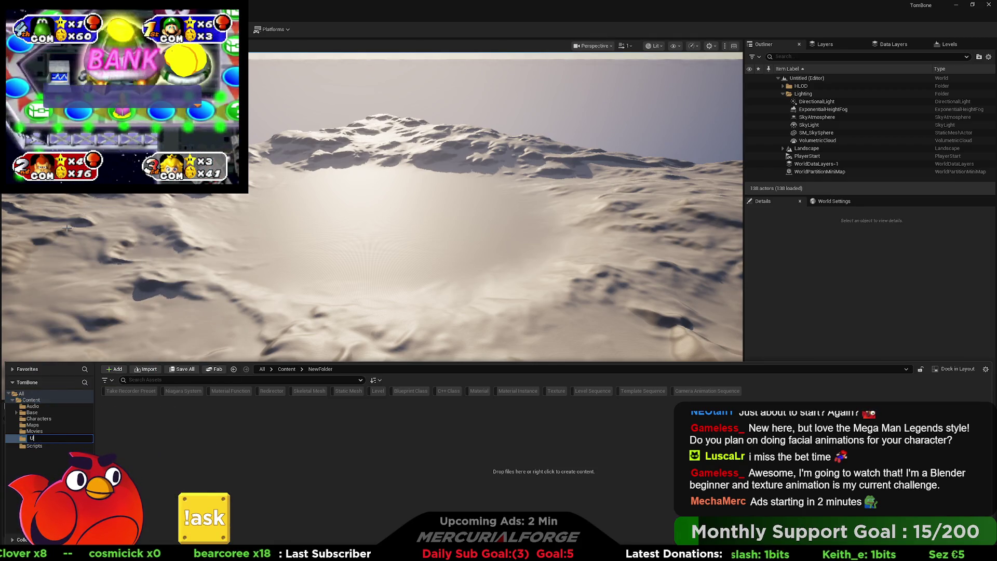
{"action": "key", "text": "Return"}
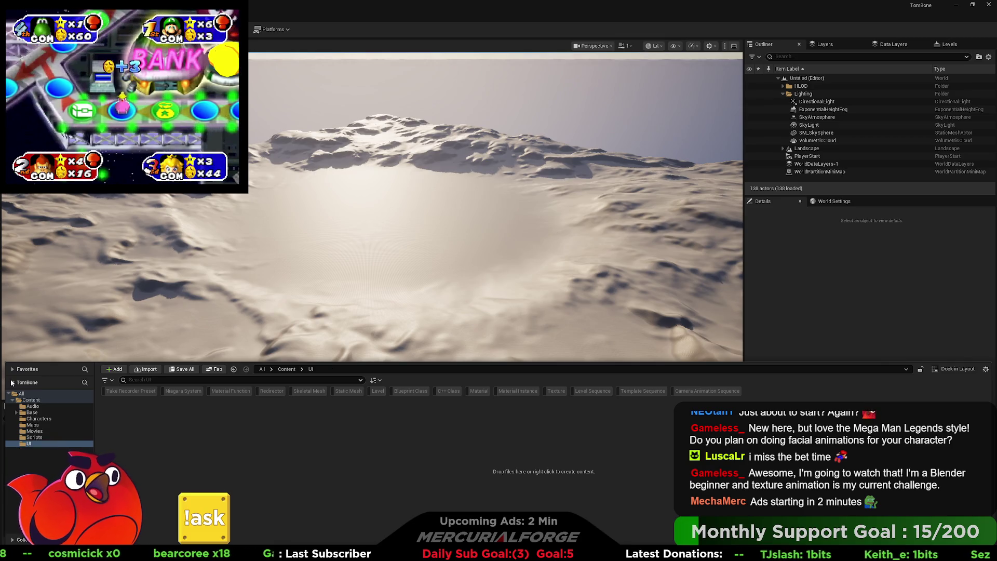
{"action": "right_click", "coordinate": [35, 403]}
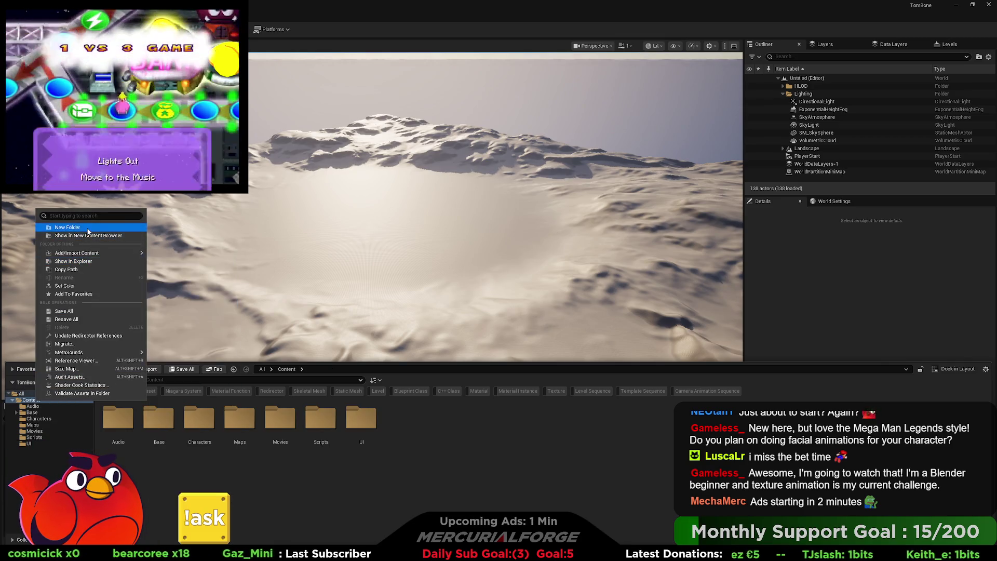
- Add a folder named Art under Content, then open the empty Maps folder
{"action": "key", "text": "Escape"}
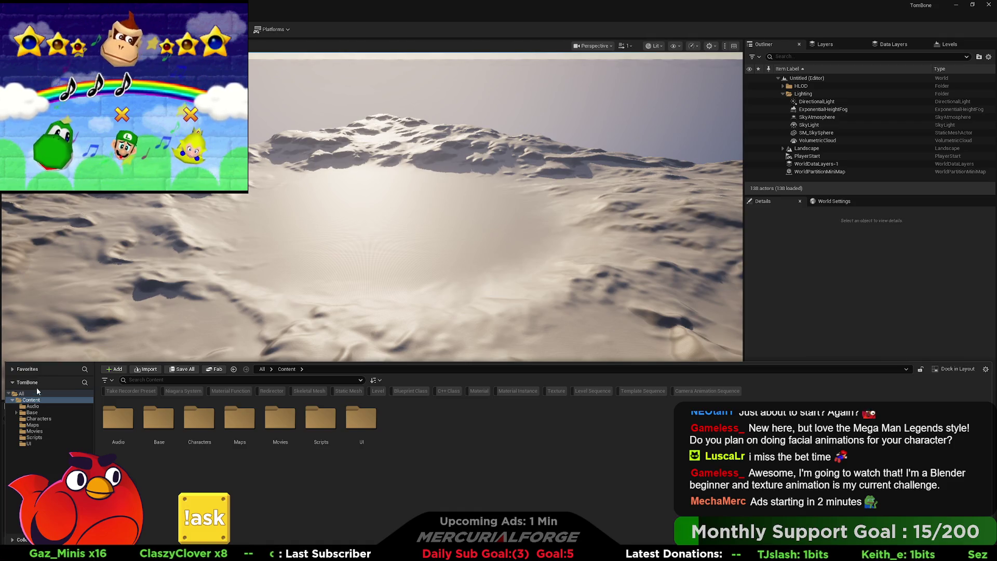
{"action": "right_click", "coordinate": [35, 401]}
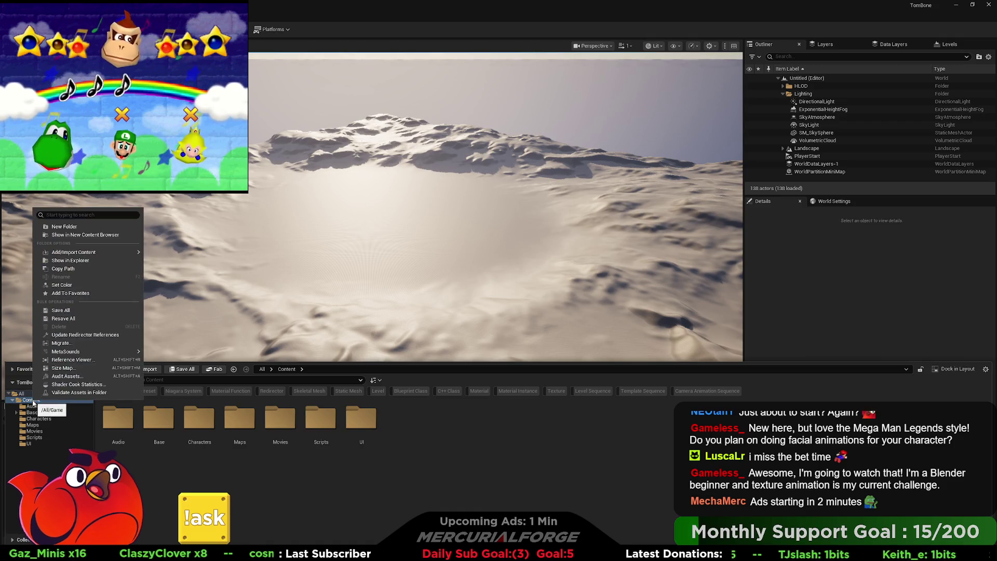
{"action": "left_click", "coordinate": [94, 229]}
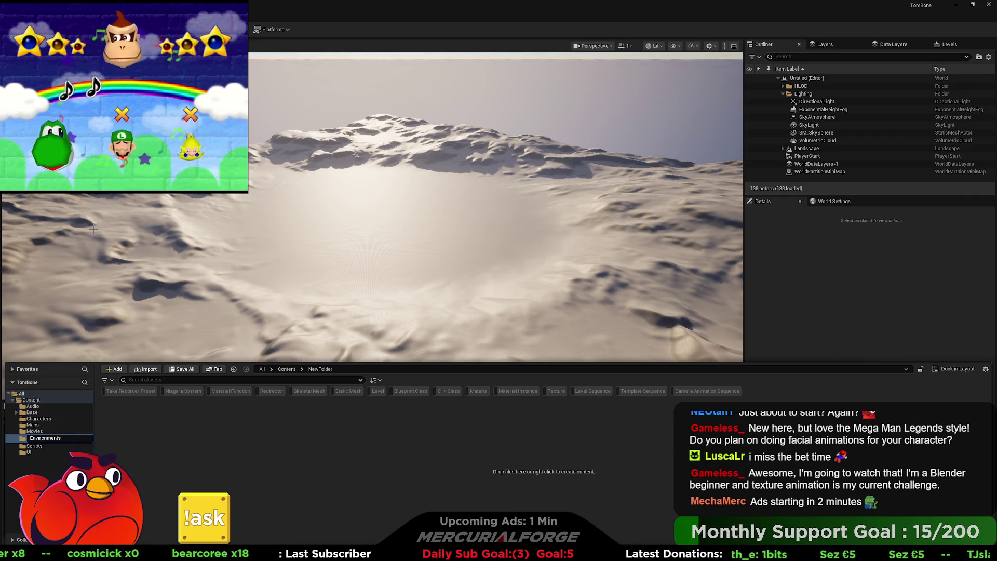
{"action": "key", "text": "BackSpace"}
{"action": "key", "text": "BackSpace"}
{"action": "key", "text": "BackSpace"}
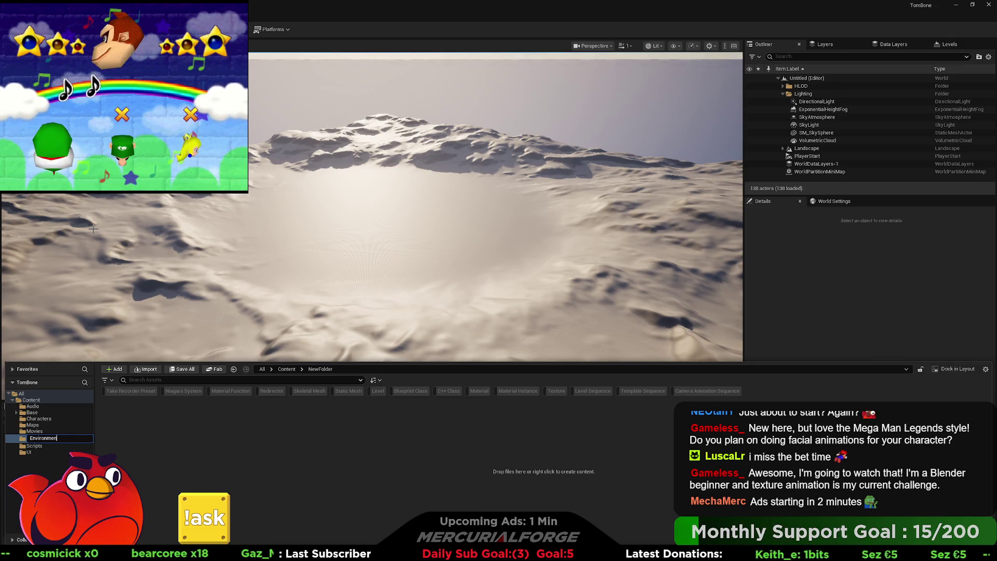
{"action": "key", "text": "BackSpace"}
{"action": "type", "text": "Art"}
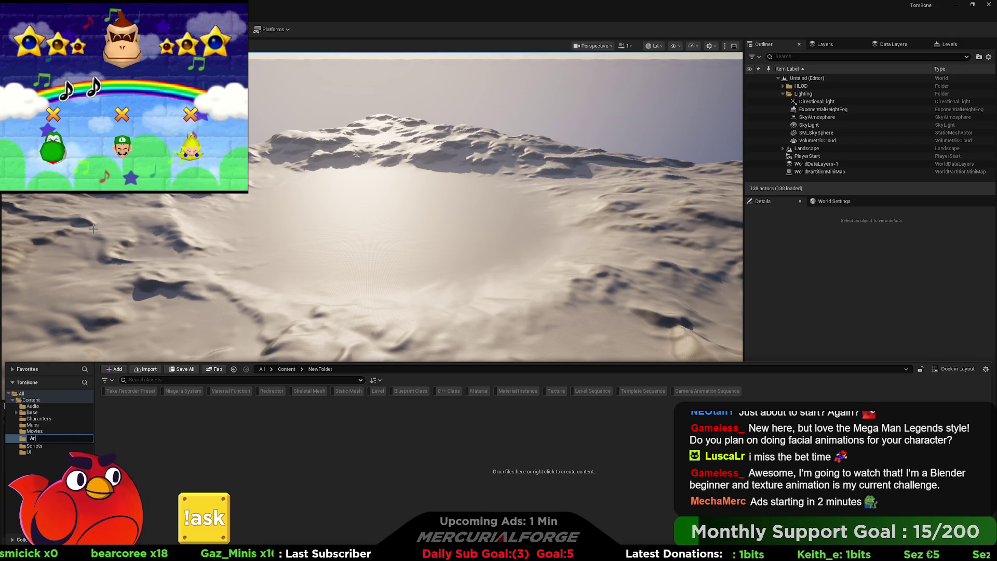
{"action": "key", "text": "Return"}
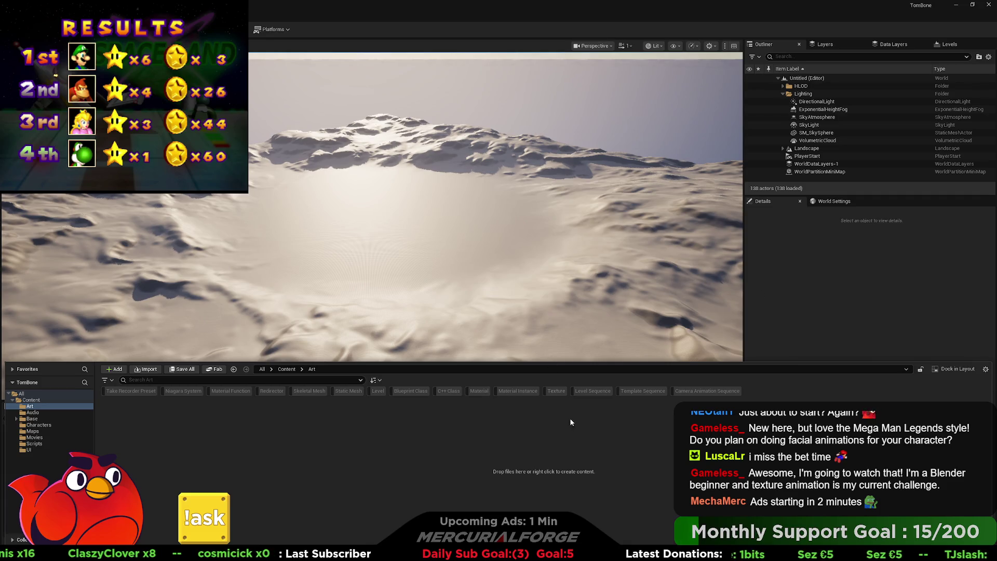
{"action": "left_click", "coordinate": [33, 432]}
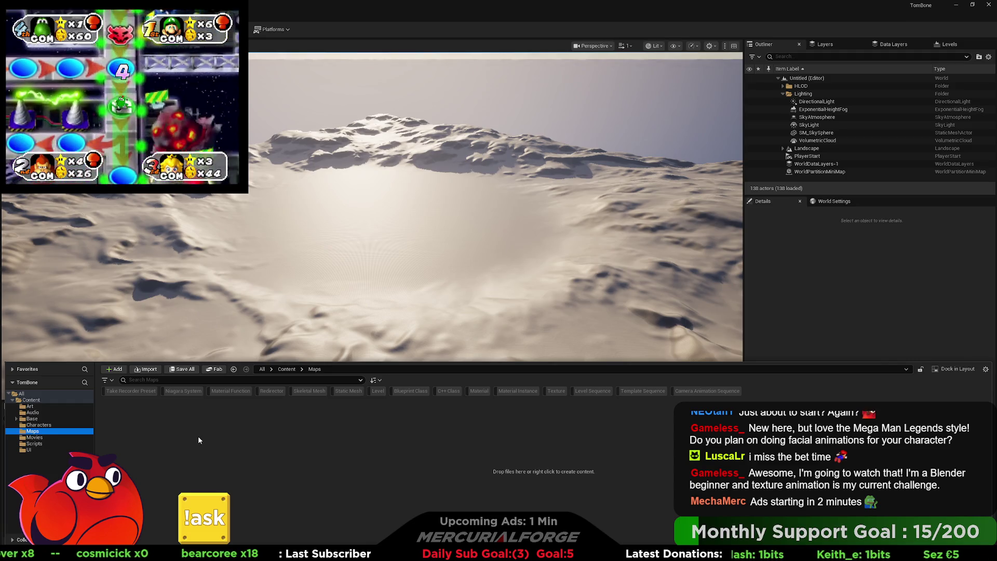
- Create a Level asset in Maps named DEV_Test, declining to save it when prompted
{"action": "right_click", "coordinate": [199, 440]}
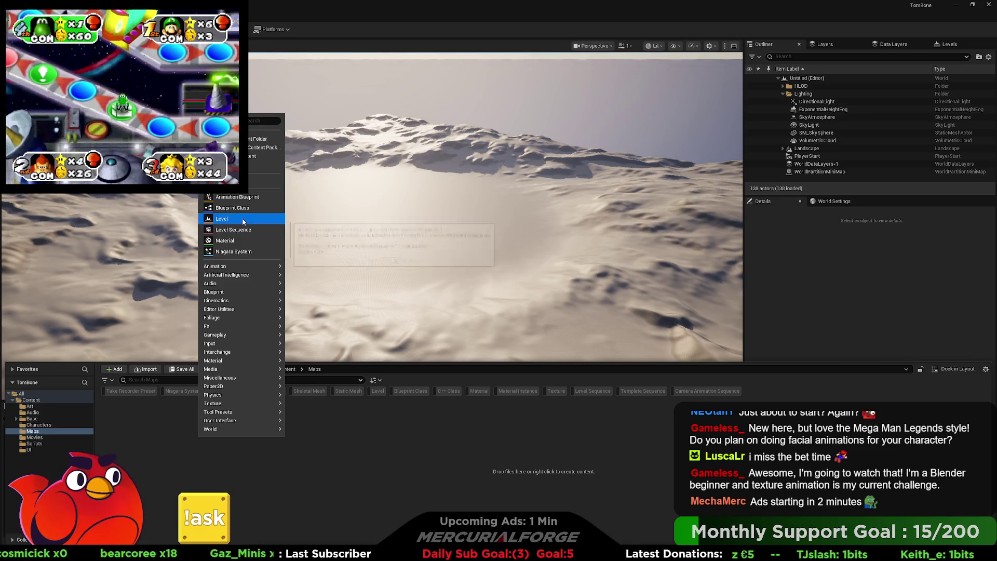
{"action": "left_click", "coordinate": [242, 218]}
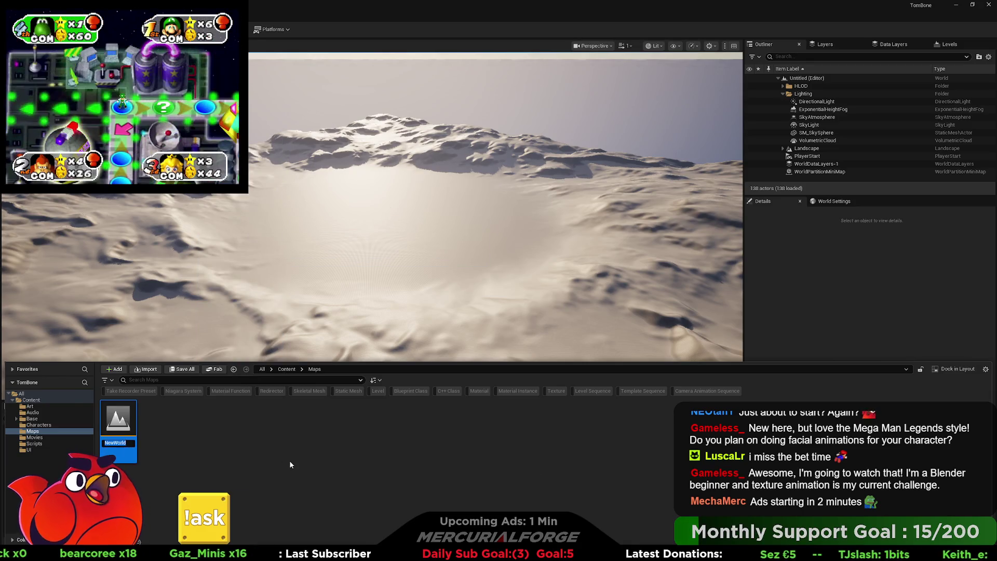
{"action": "type", "text": "M"}
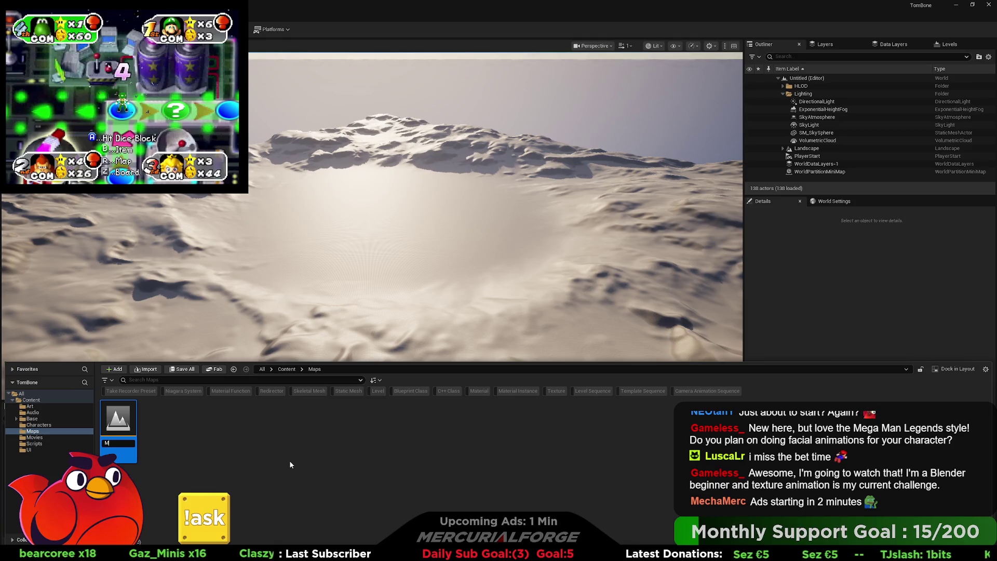
{"action": "key", "text": "BackSpace"}
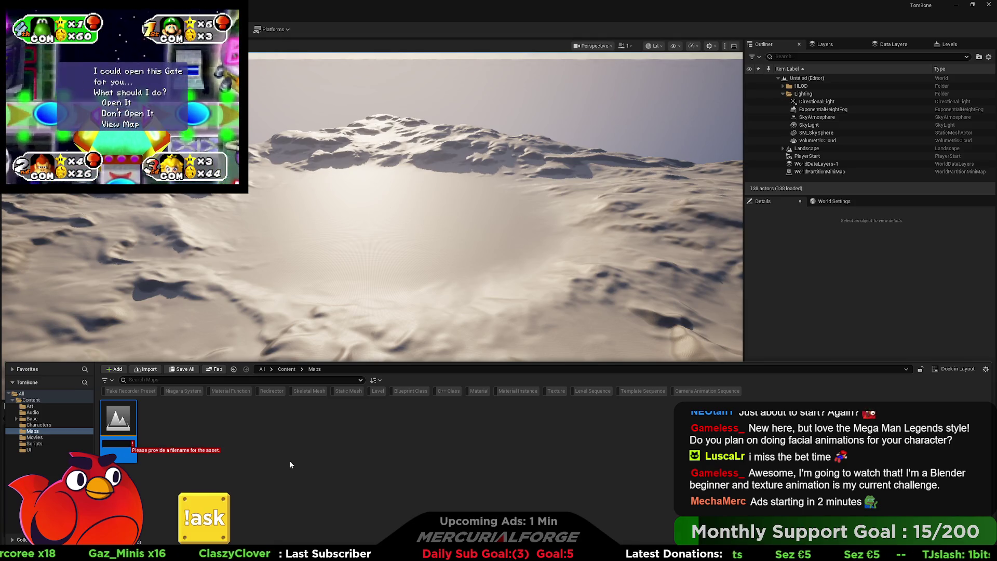
{"action": "type", "text": "DEV"}
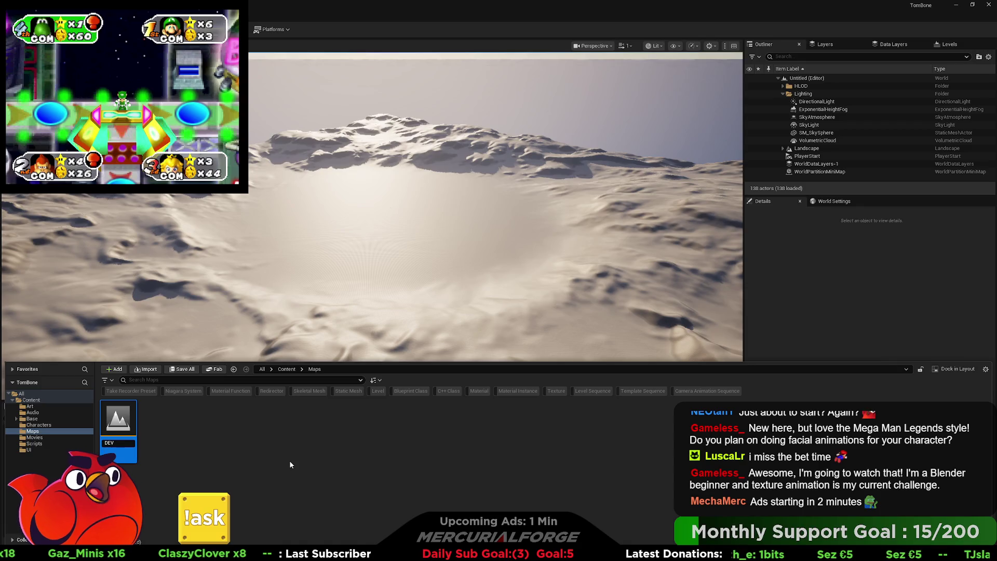
{"action": "type", "text": "_Test"}
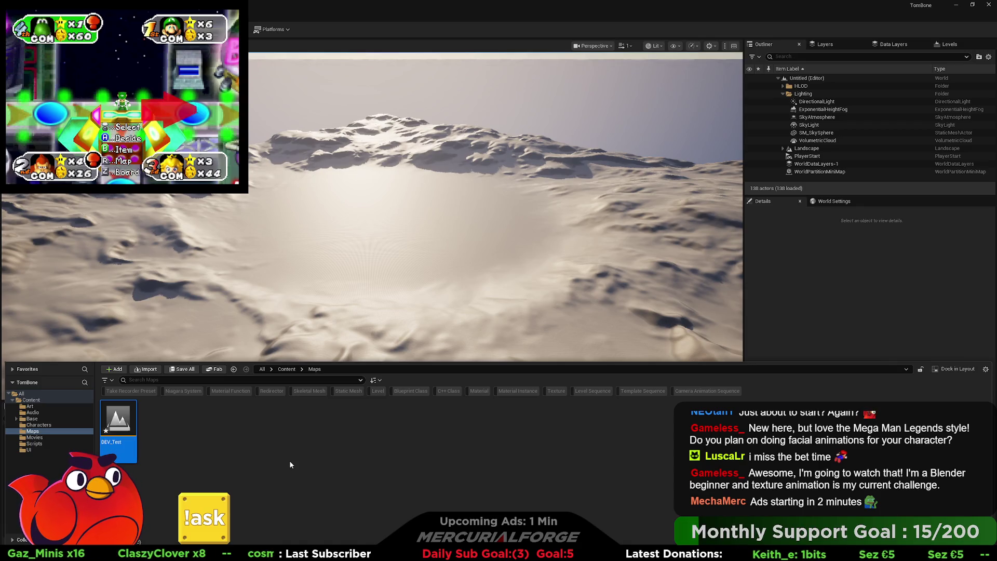
{"action": "key", "text": "Return"}
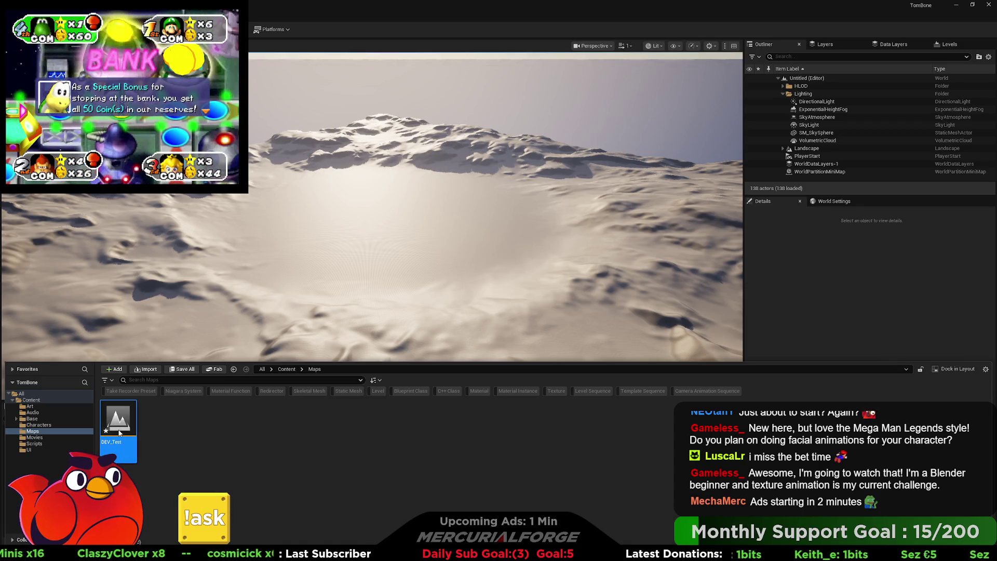
{"action": "key", "text": "ctrl+shift+s"}
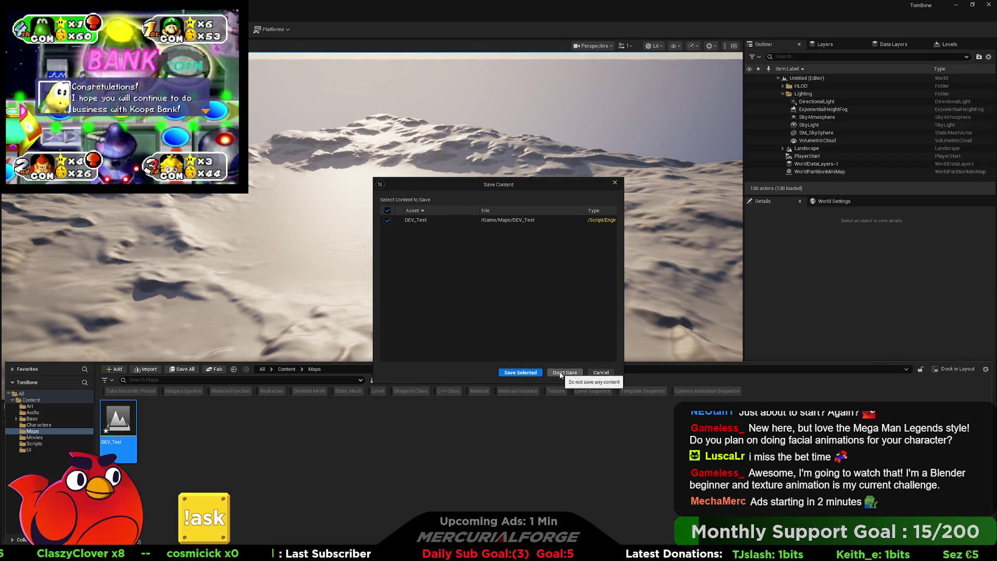
{"action": "left_click", "coordinate": [560, 373]}
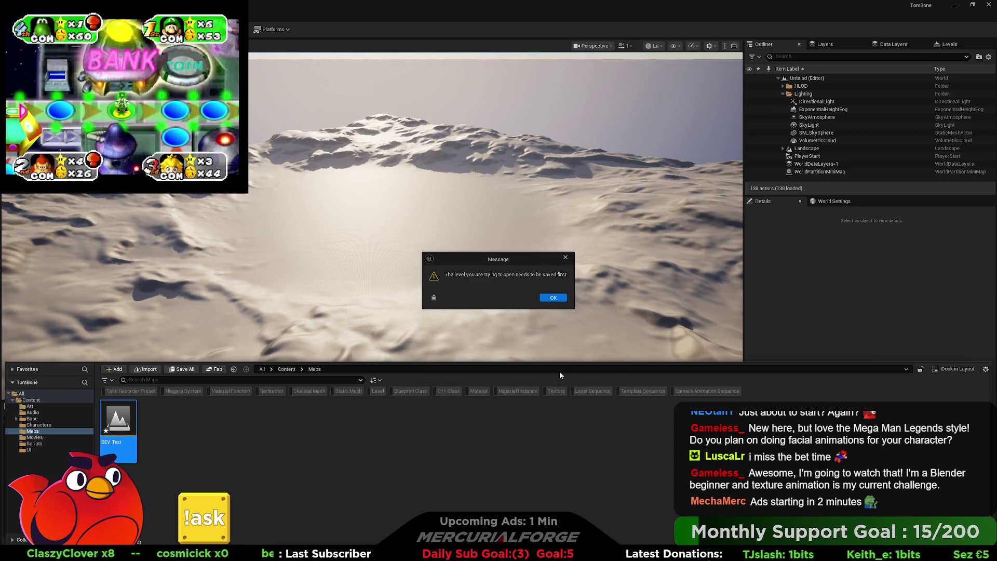
{"action": "left_click", "coordinate": [554, 300]}
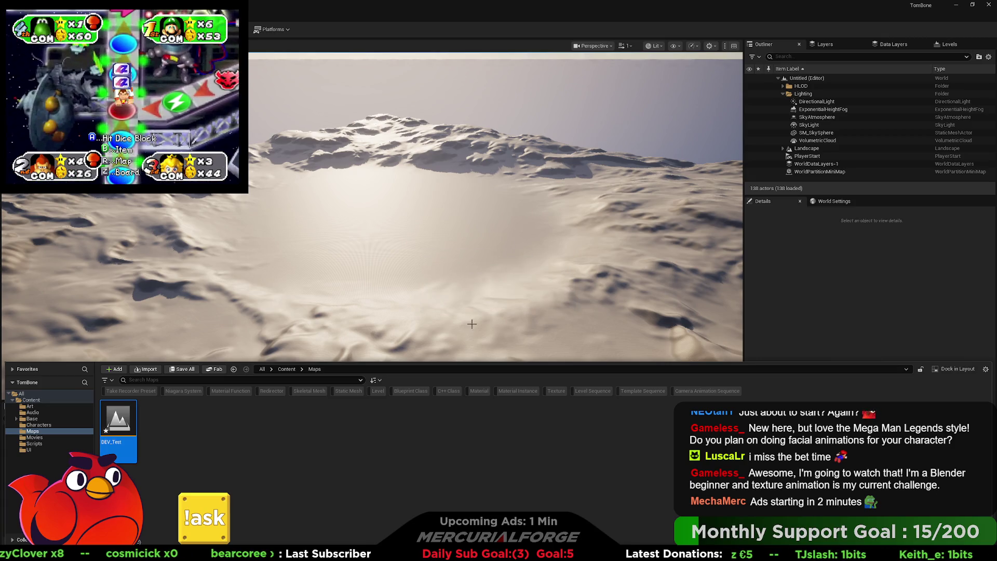
- Save the DEV_Test level and open it in the editor
{"action": "right_click", "coordinate": [127, 424]}
{"action": "left_click", "coordinate": [147, 232]}
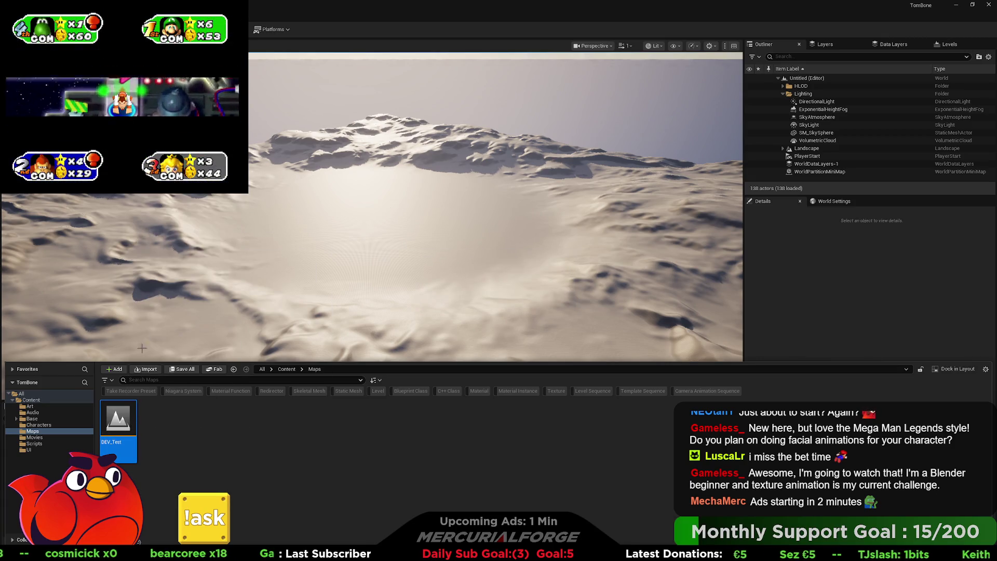
{"action": "double_click", "coordinate": [127, 421]}
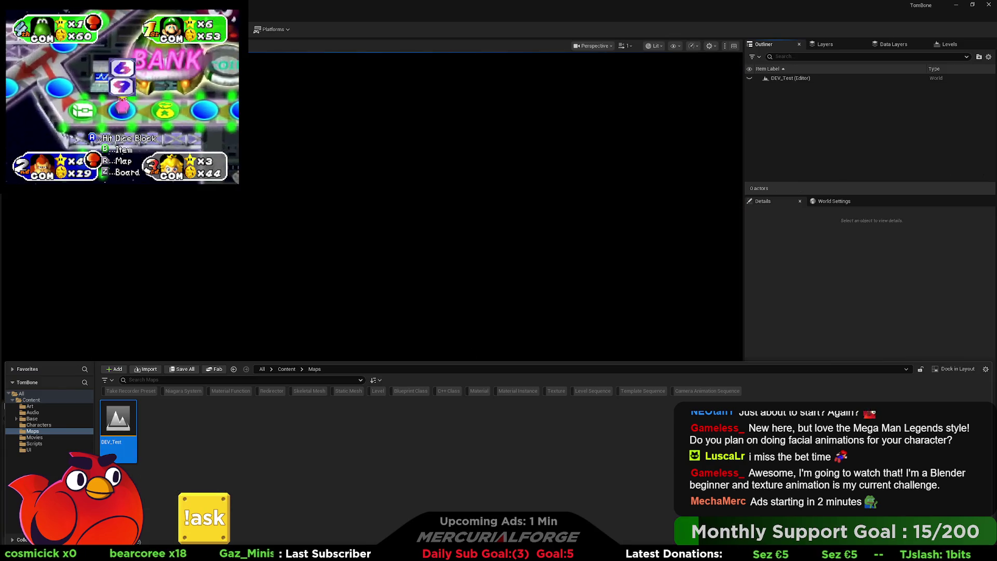
- Browse the Window and Tools menus and start Convert Level to World Partition
{"action": "left_click", "coordinate": [64, 16]}
{"action": "mouse_move", "coordinate": [92, 16]}
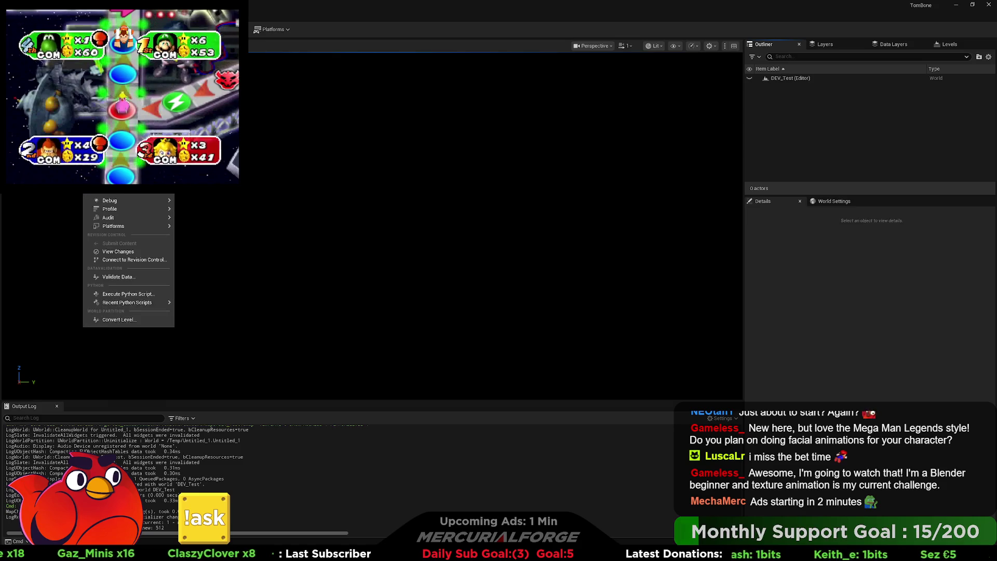
{"action": "mouse_move", "coordinate": [127, 202]}
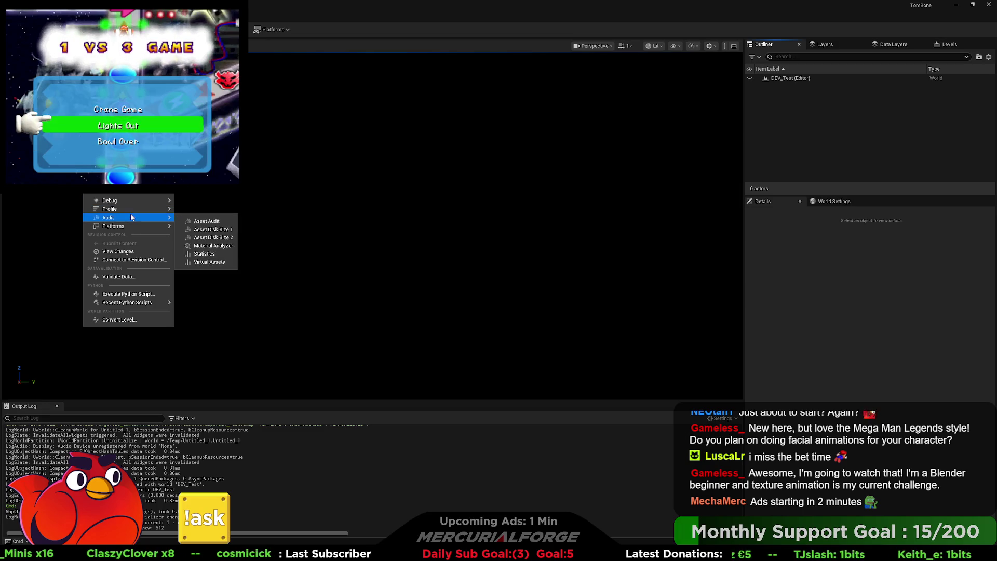
{"action": "mouse_move", "coordinate": [129, 226]}
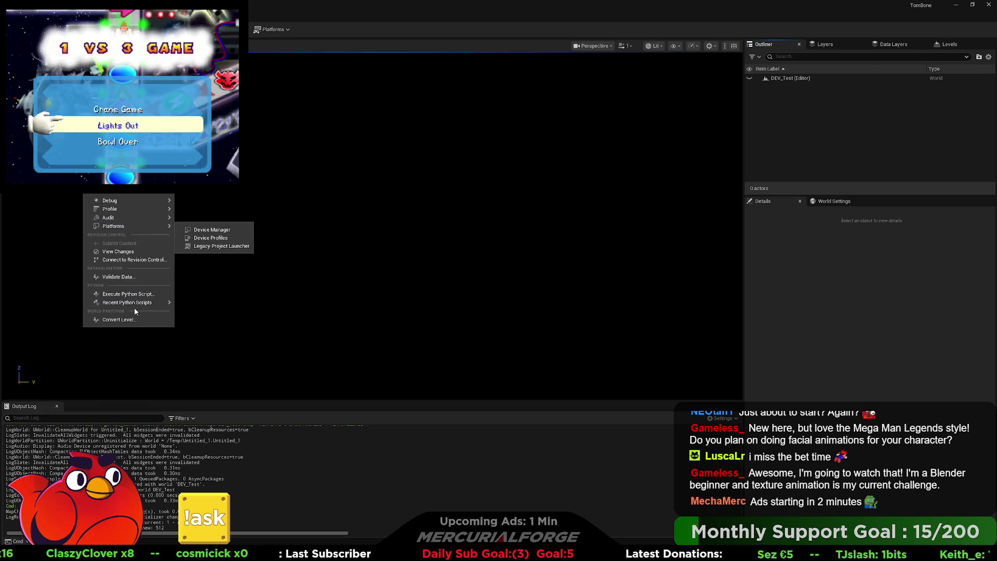
{"action": "left_click", "coordinate": [125, 319]}
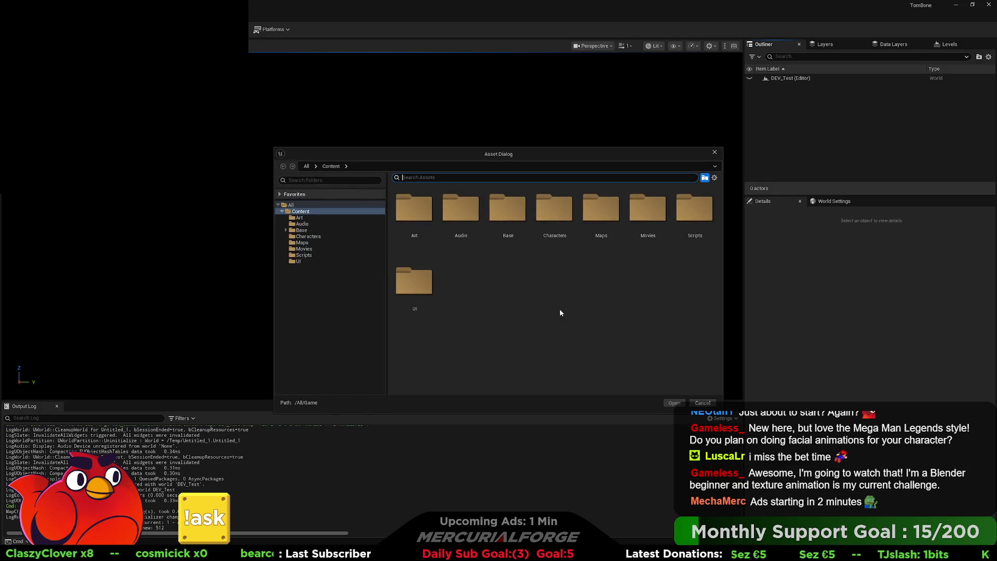
- Cancel the level conversion, close the menus, and fly the view over the slab floor
{"action": "left_click", "coordinate": [703, 404]}
{"action": "left_click", "coordinate": [65, 16]}
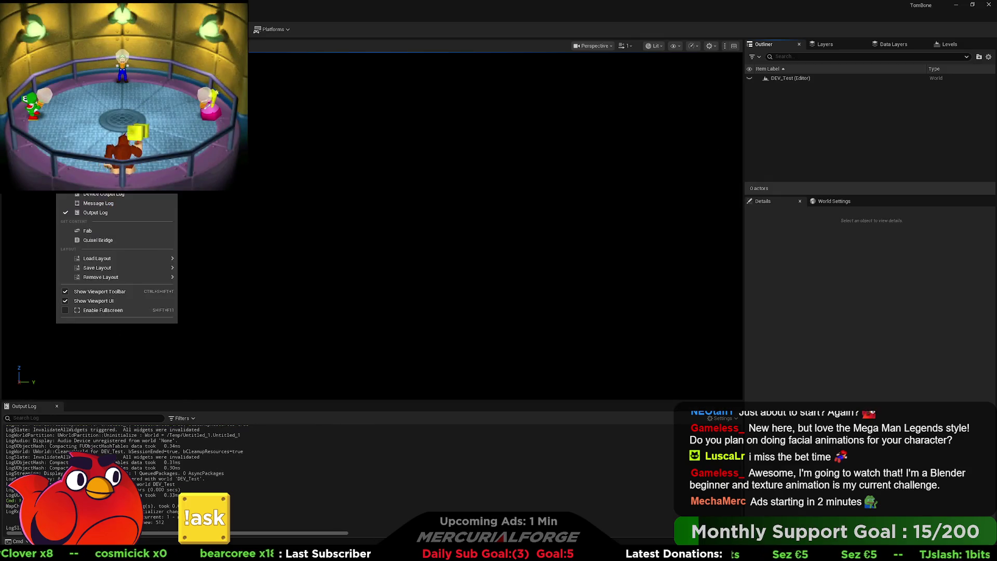
{"action": "left_click", "coordinate": [89, 16]}
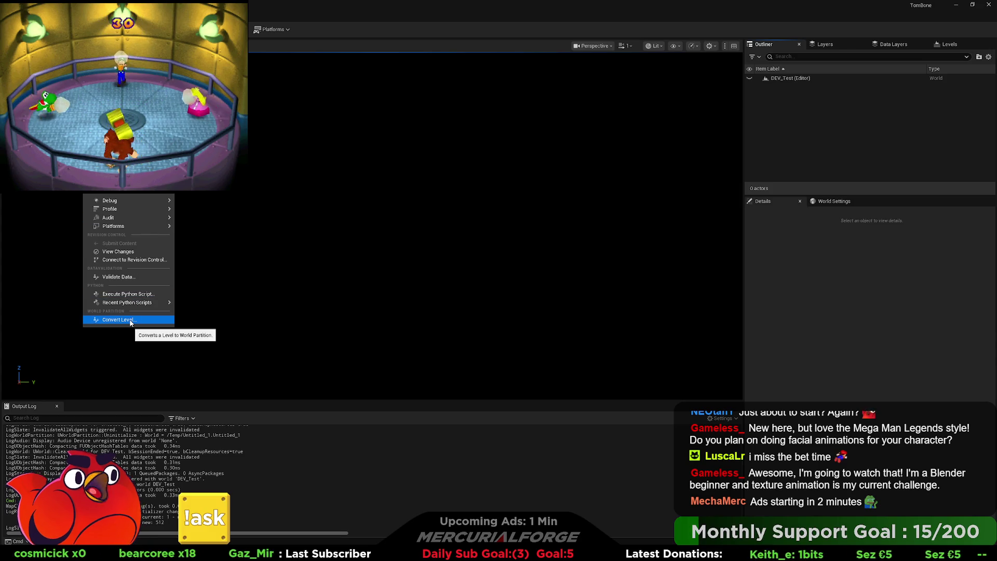
{"action": "left_click", "coordinate": [397, 254]}
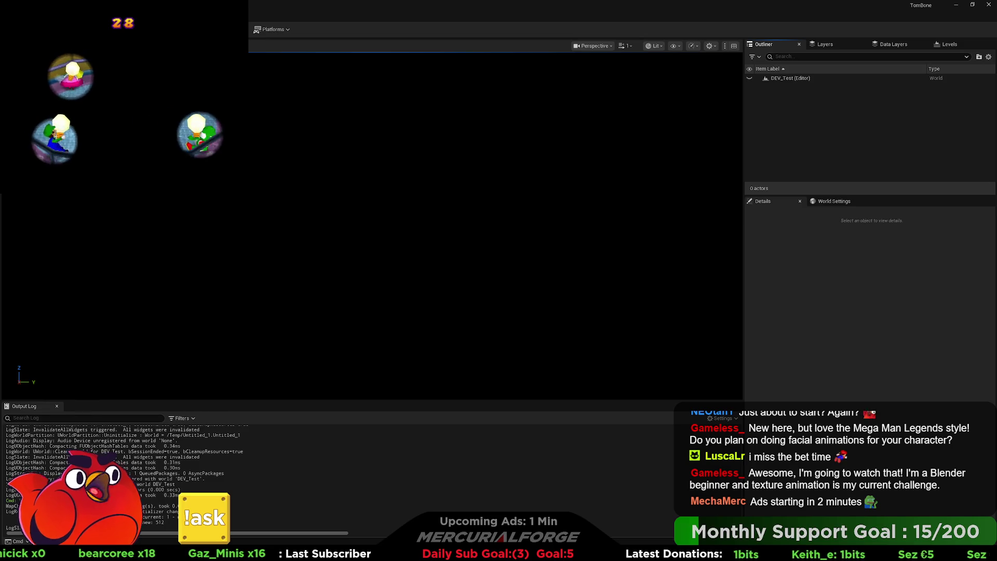
{"action": "key", "text": "ctrl+space"}
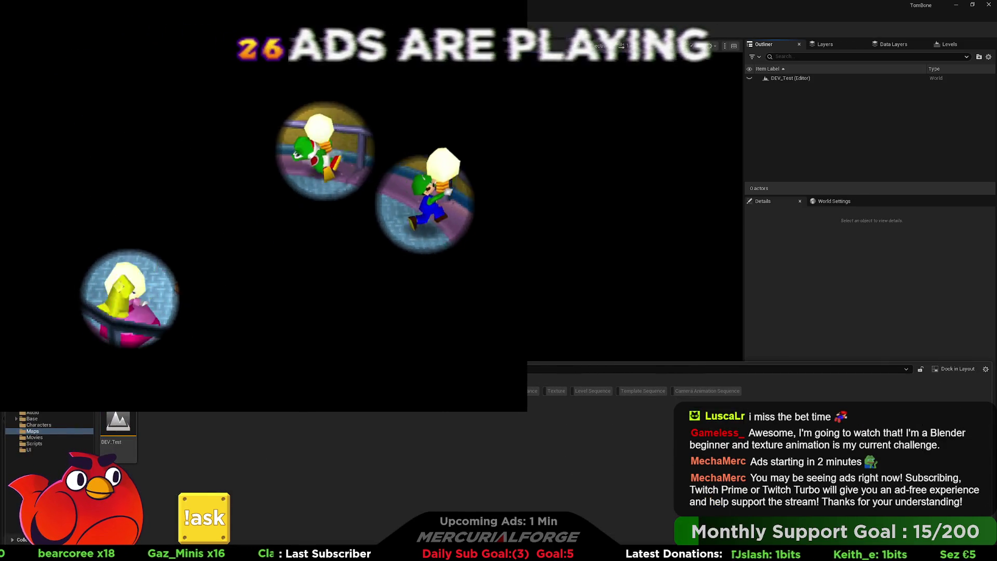
{"action": "key", "text": "ctrl+space"}
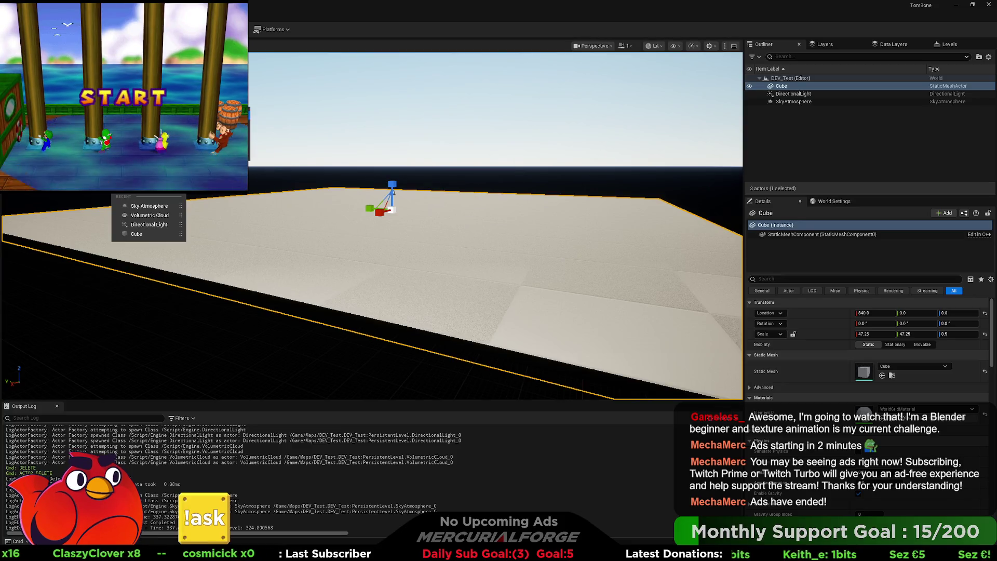
{"action": "left_click", "coordinate": [466, 182]}
{"action": "mouse_move", "coordinate": [466, 182]}
{"action": "left_mouse_down"}
{"action": "mouse_move", "coordinate": [466, 140]}
{"action": "mouse_move", "coordinate": [451, 145]}
{"action": "mouse_move", "coordinate": [494, 148]}
{"action": "mouse_move", "coordinate": [467, 158]}
{"action": "mouse_move", "coordinate": [483, 159]}
{"action": "mouse_move", "coordinate": [263, 72]}
{"action": "left_mouse_up"}
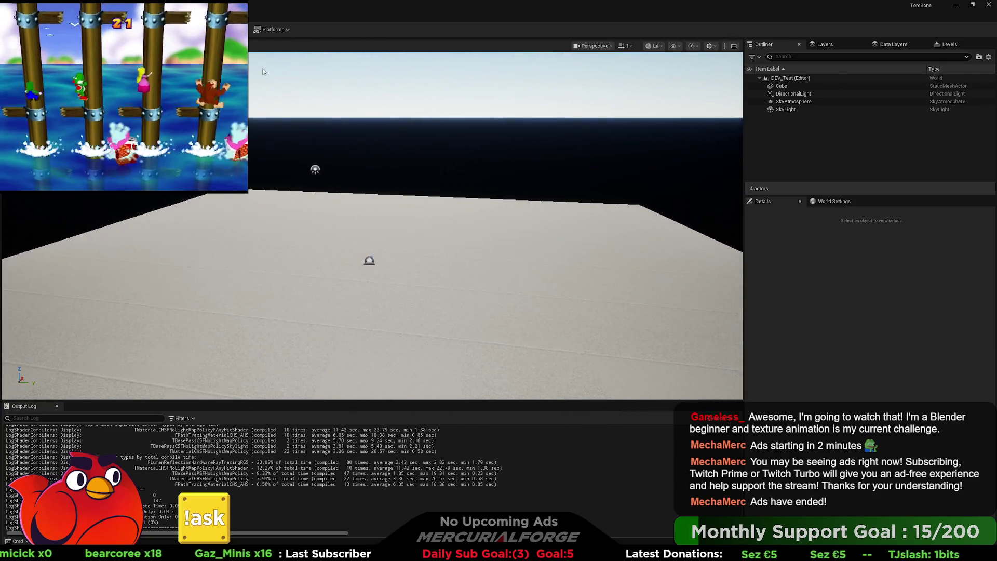
- Enter Modeling Mode with Shift+5 and angle the view across the floor
{"action": "right_click", "coordinate": [112, 195]}
{"action": "key", "text": "Escape"}
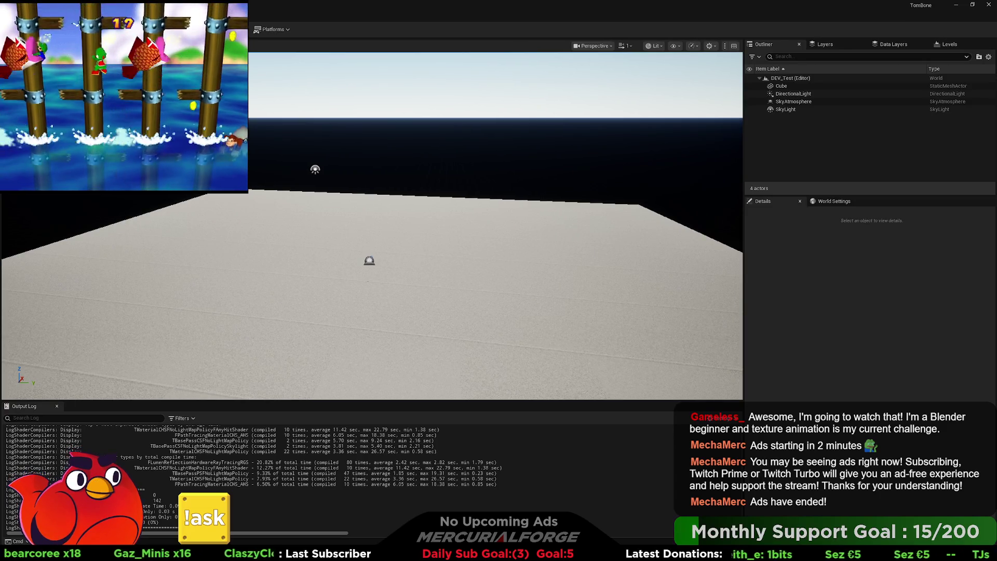
{"action": "key", "text": "shift+5"}
{"action": "left_click_drag", "start_coordinate": [372, 220], "coordinate": [404, 251]}
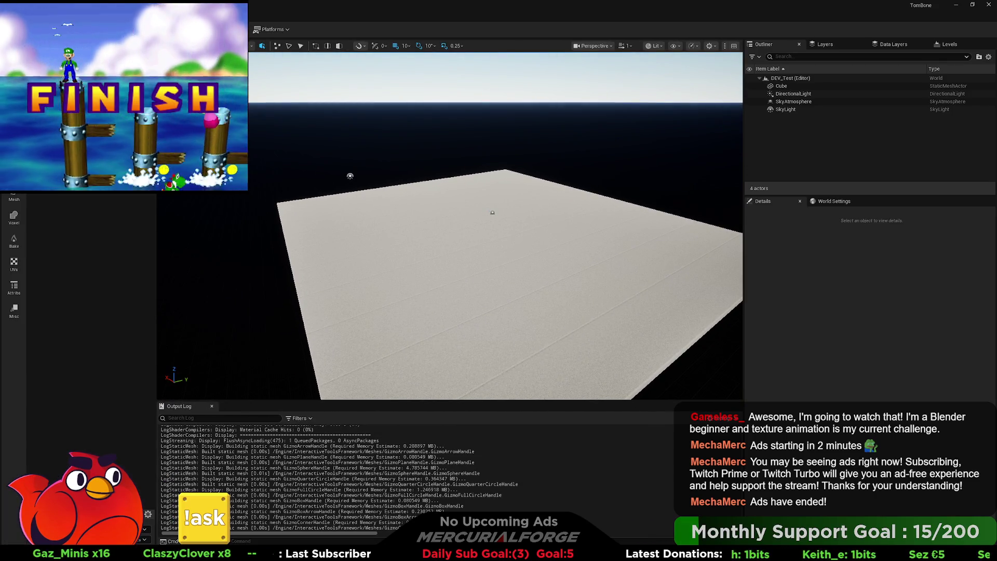
{"action": "left_click_drag", "start_coordinate": [249, 136], "coordinate": [268, 125]}
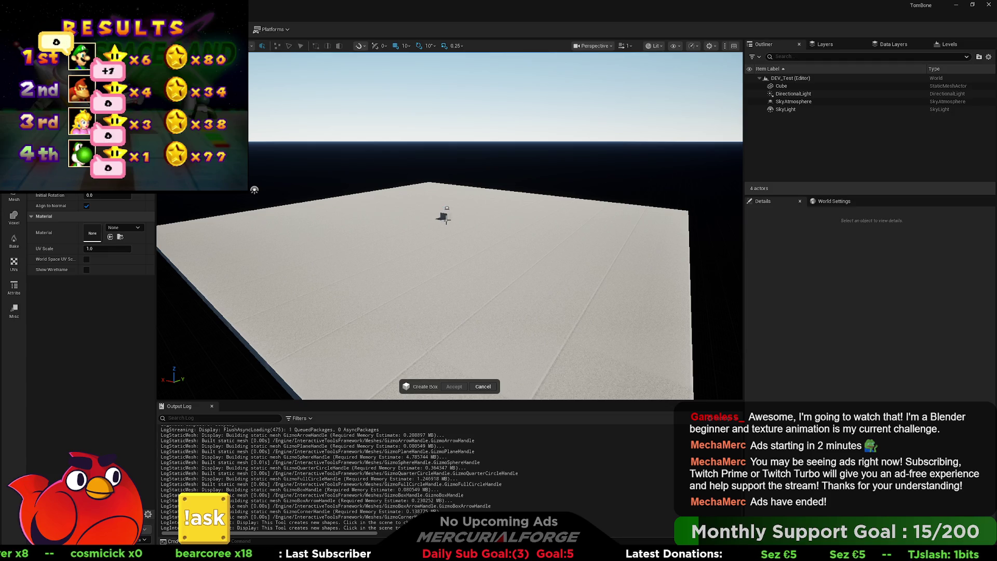
- Place a box on the floor, reposition it, and accept it at location 870, 0, 20
{"action": "left_click", "coordinate": [443, 218]}
{"action": "mouse_move", "coordinate": [403, 253]}
{"action": "left_mouse_down"}
{"action": "mouse_move", "coordinate": [416, 234]}
{"action": "mouse_move", "coordinate": [467, 234]}
{"action": "mouse_move", "coordinate": [415, 244]}
{"action": "mouse_move", "coordinate": [443, 299]}
{"action": "mouse_move", "coordinate": [415, 291]}
{"action": "mouse_move", "coordinate": [431, 311]}
{"action": "mouse_move", "coordinate": [533, 285]}
{"action": "mouse_move", "coordinate": [521, 275]}
{"action": "left_mouse_up"}
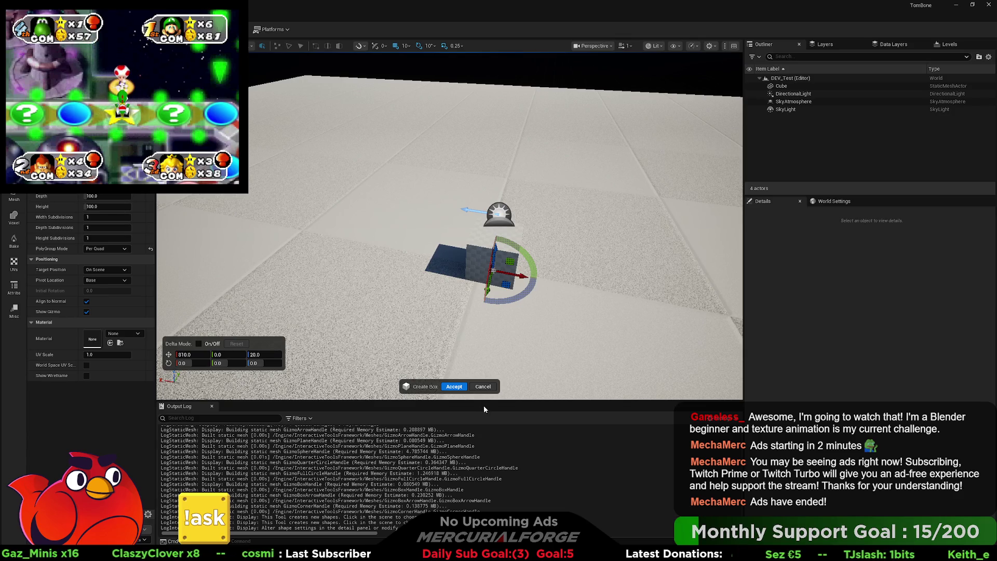
{"action": "left_click", "coordinate": [454, 386]}
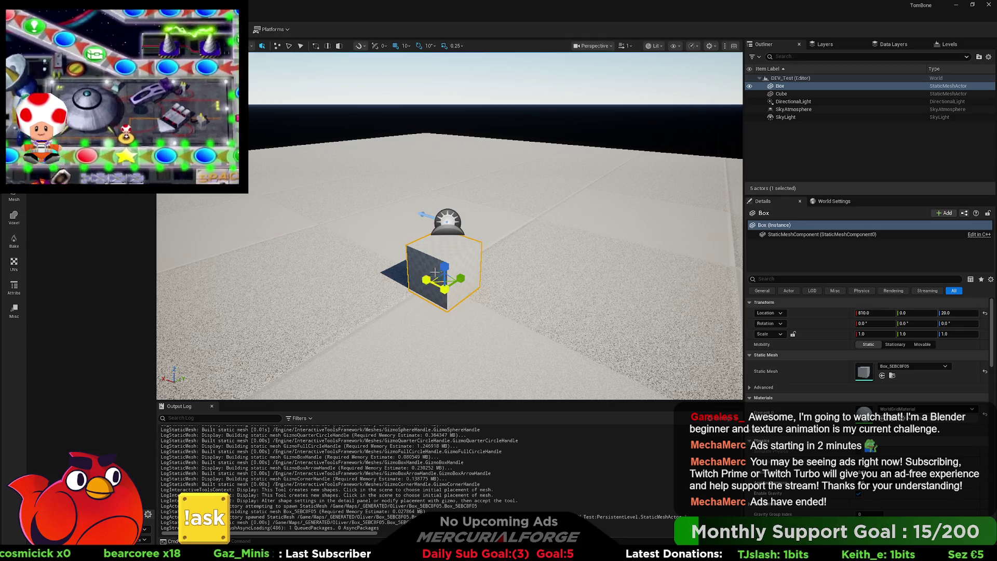
{"action": "left_click", "coordinate": [14, 197]}
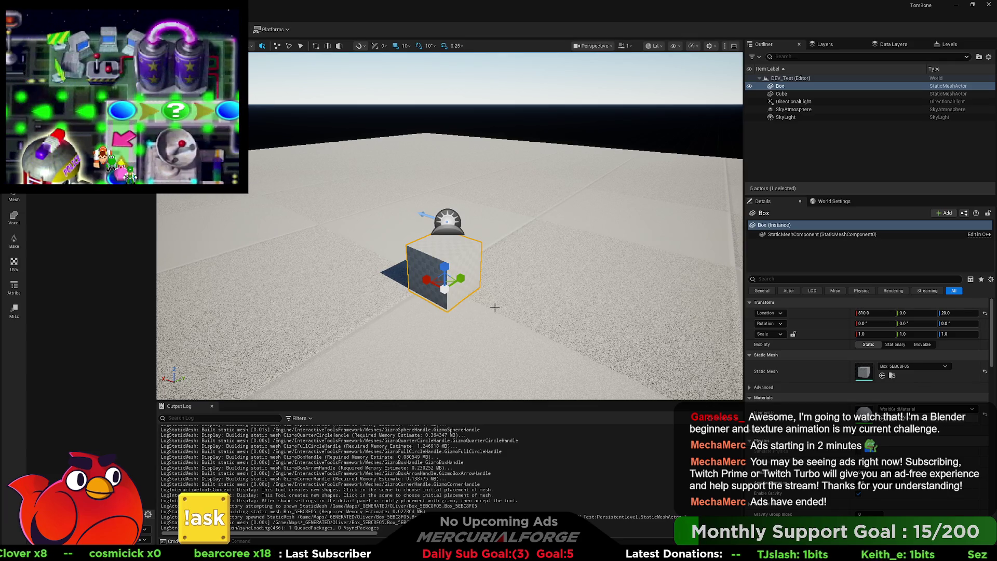
- Reselect the new box and launch the triangle selection tool on it
{"action": "left_click", "coordinate": [476, 285]}
{"action": "left_click", "coordinate": [457, 252]}
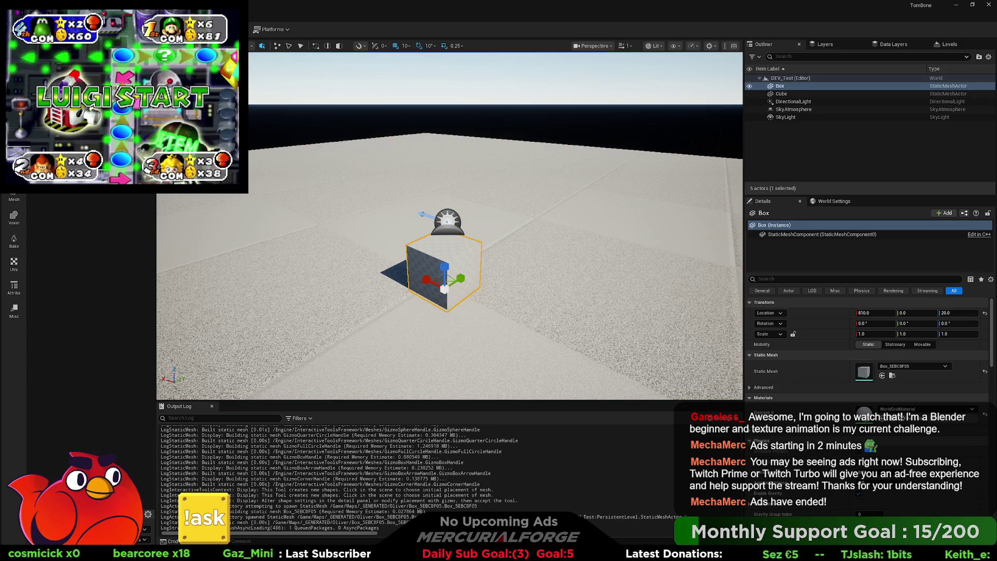
{"action": "left_click", "coordinate": [104, 130]}
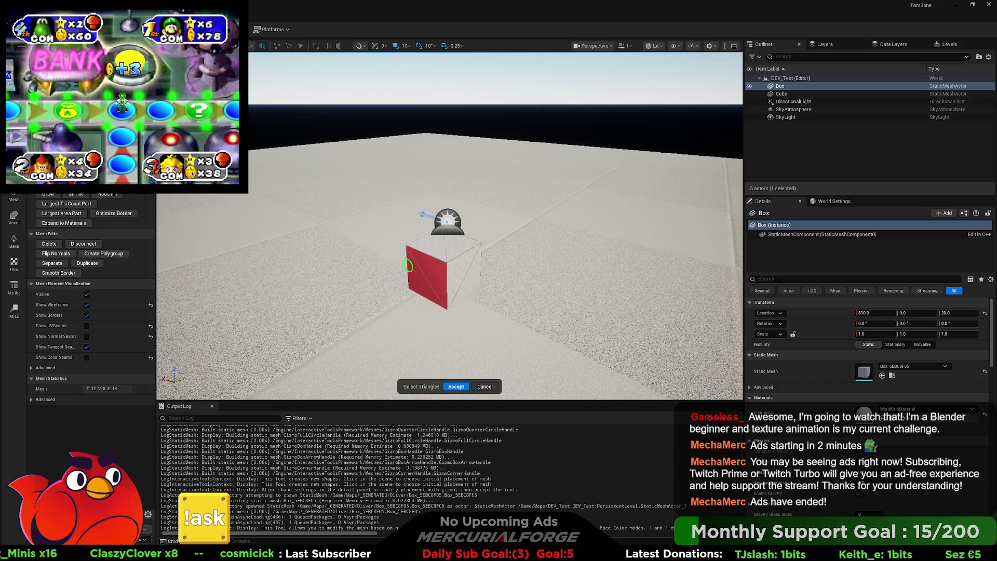
- Accept the triangle edit, hide the floor cube, and pull a face to make a long beam
{"action": "left_click", "coordinate": [455, 386]}
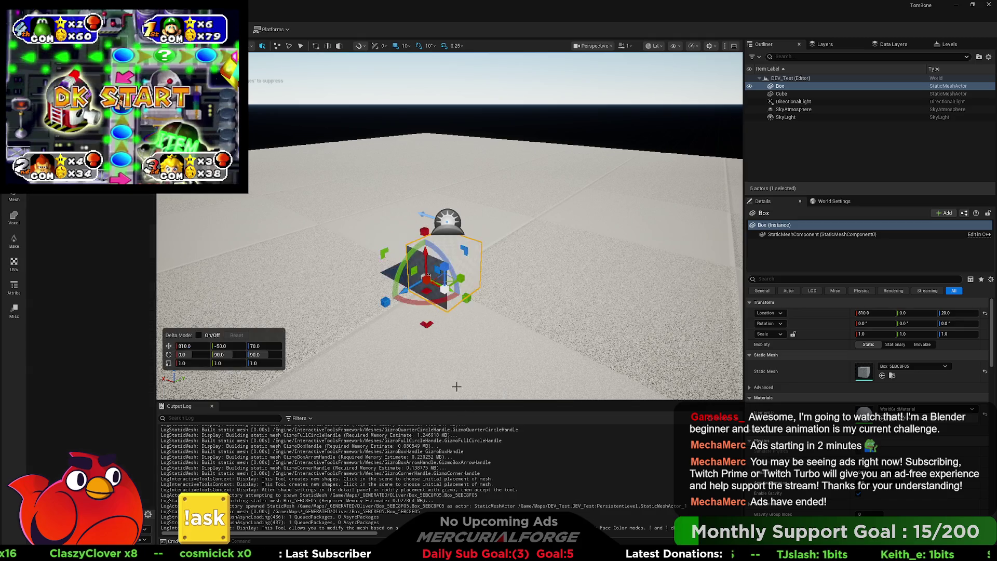
{"action": "mouse_move", "coordinate": [410, 287]}
{"action": "left_mouse_down"}
{"action": "mouse_move", "coordinate": [369, 312]}
{"action": "mouse_move", "coordinate": [430, 289]}
{"action": "left_mouse_up"}
{"action": "key", "text": "f"}
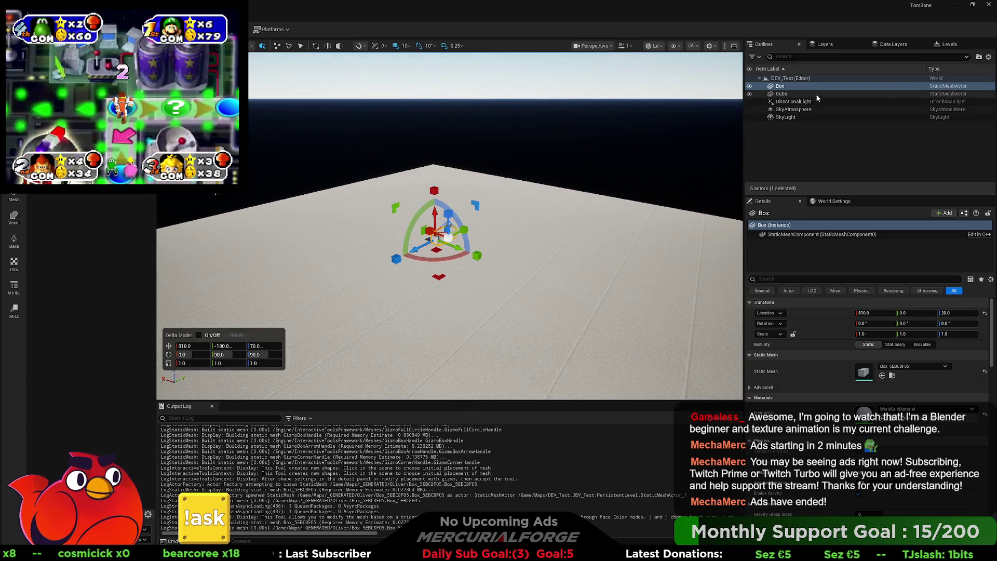
{"action": "left_click", "coordinate": [749, 94]}
{"action": "mouse_move", "coordinate": [406, 245]}
{"action": "left_mouse_down"}
{"action": "mouse_move", "coordinate": [268, 306]}
{"action": "mouse_move", "coordinate": [283, 315]}
{"action": "left_mouse_up"}
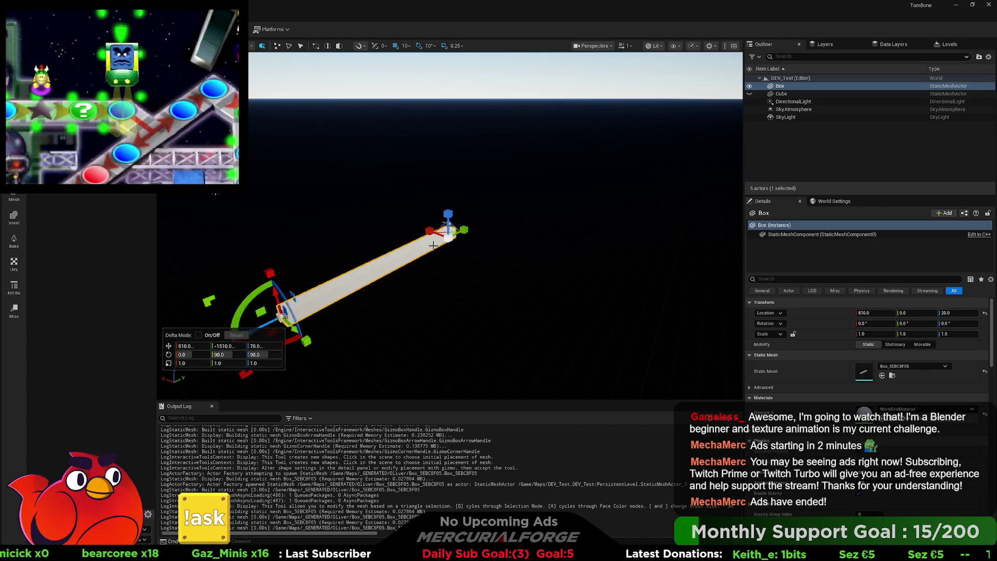
{"action": "key", "text": "Return"}
{"action": "left_click_drag", "start_coordinate": [332, 208], "coordinate": [355, 176]}
{"action": "key", "text": "q"}
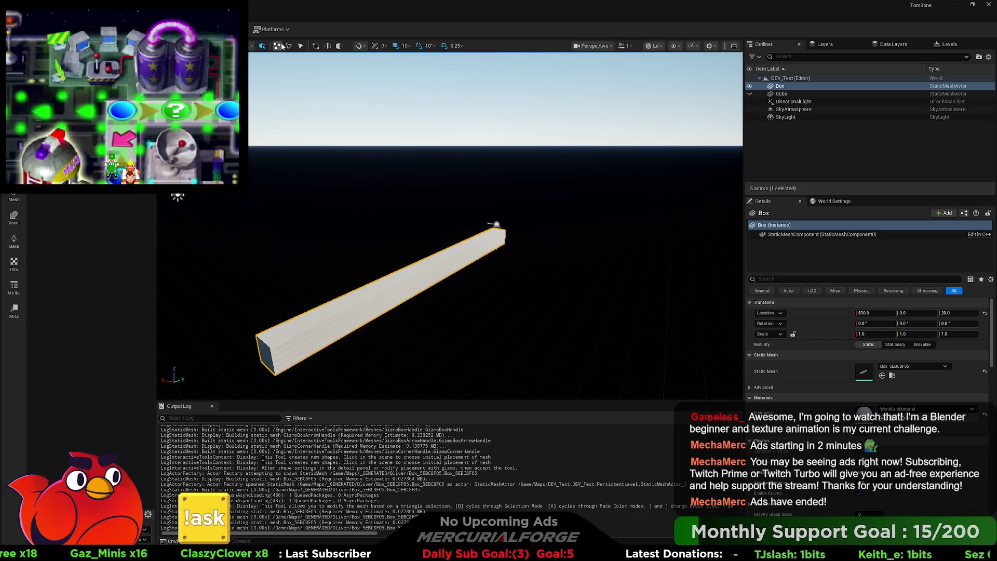
- Pull the beam's top and side faces outward to widen it into a slab
{"action": "left_click", "coordinate": [450, 265]}
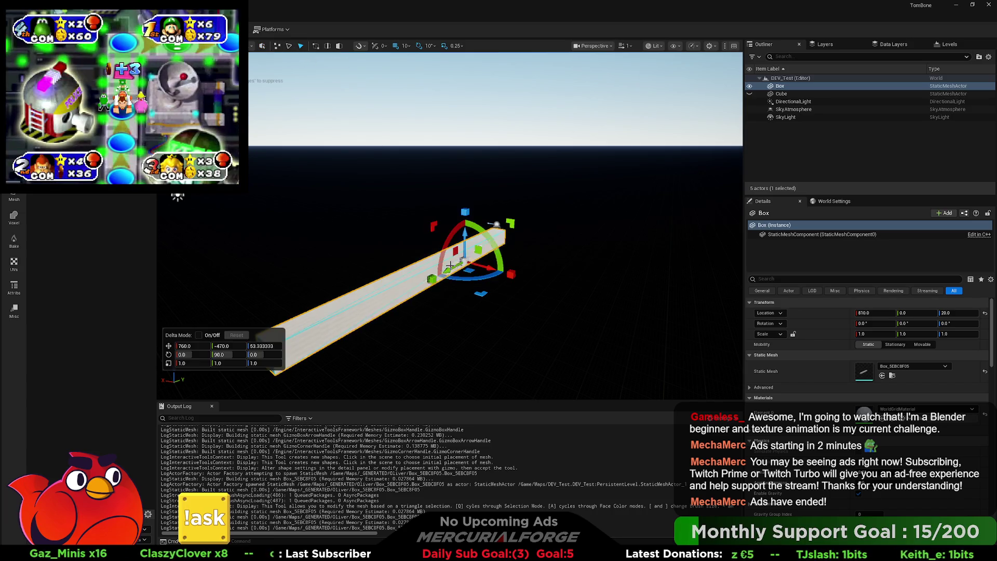
{"action": "left_click_drag", "start_coordinate": [432, 279], "coordinate": [737, 349]}
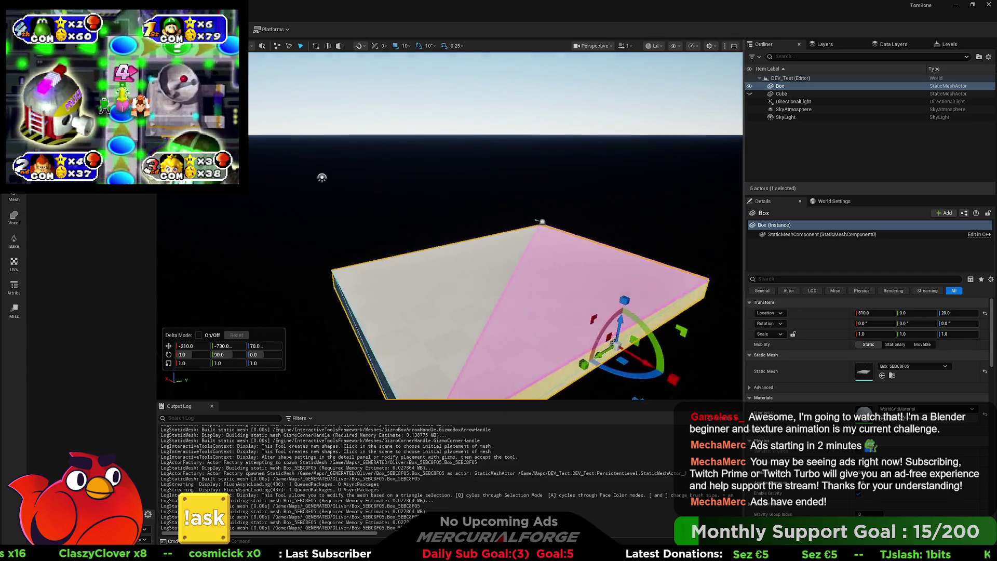
{"action": "mouse_move", "coordinate": [457, 238]}
{"action": "left_mouse_down"}
{"action": "mouse_move", "coordinate": [512, 280]}
{"action": "mouse_move", "coordinate": [535, 281]}
{"action": "mouse_move", "coordinate": [413, 332]}
{"action": "mouse_move", "coordinate": [312, 304]}
{"action": "mouse_move", "coordinate": [450, 221]}
{"action": "left_mouse_up"}
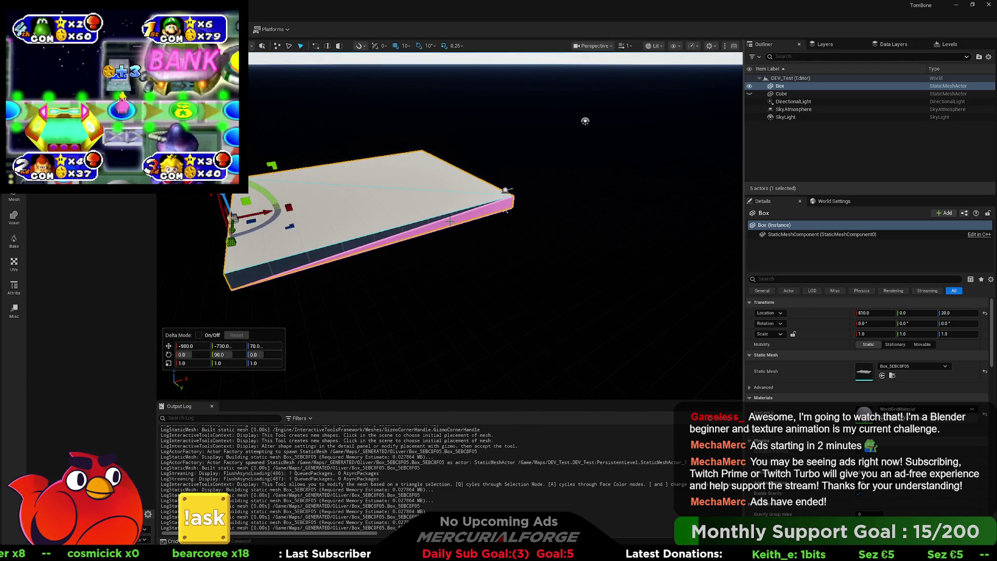
{"action": "left_click", "coordinate": [338, 48]}
{"action": "left_click", "coordinate": [418, 248]}
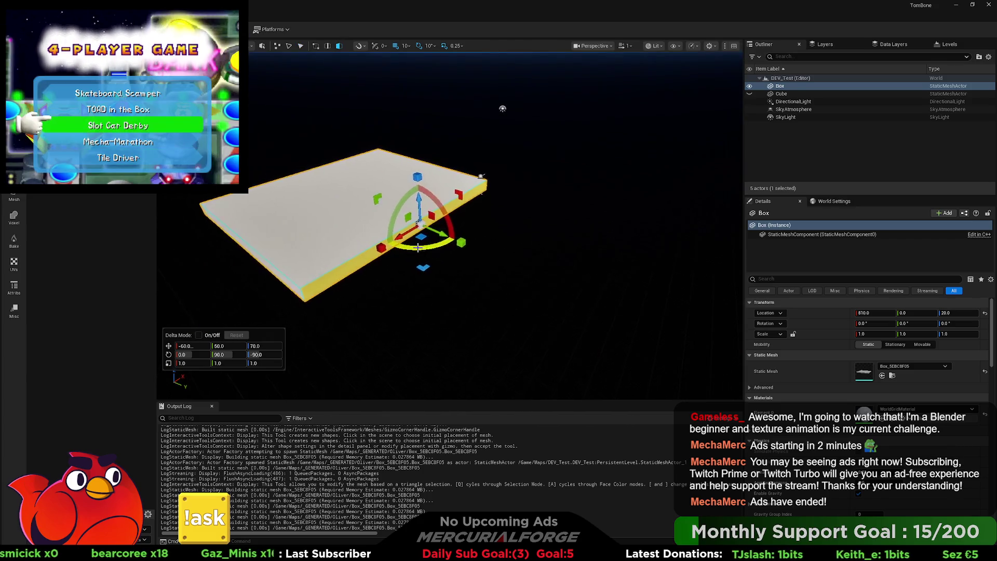
{"action": "mouse_move", "coordinate": [418, 247]}
{"action": "left_mouse_down"}
{"action": "mouse_move", "coordinate": [666, 291]}
{"action": "mouse_move", "coordinate": [597, 316]}
{"action": "left_mouse_up"}
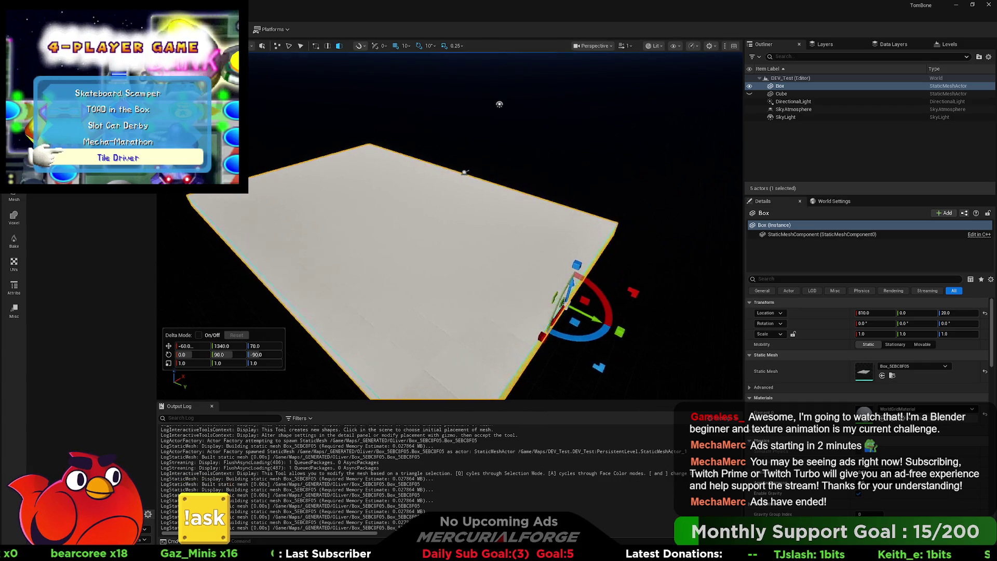
{"action": "key", "text": "f"}
{"action": "mouse_move", "coordinate": [506, 262]}
{"action": "left_mouse_down"}
{"action": "mouse_move", "coordinate": [552, 270]}
{"action": "mouse_move", "coordinate": [472, 210]}
{"action": "left_mouse_up"}
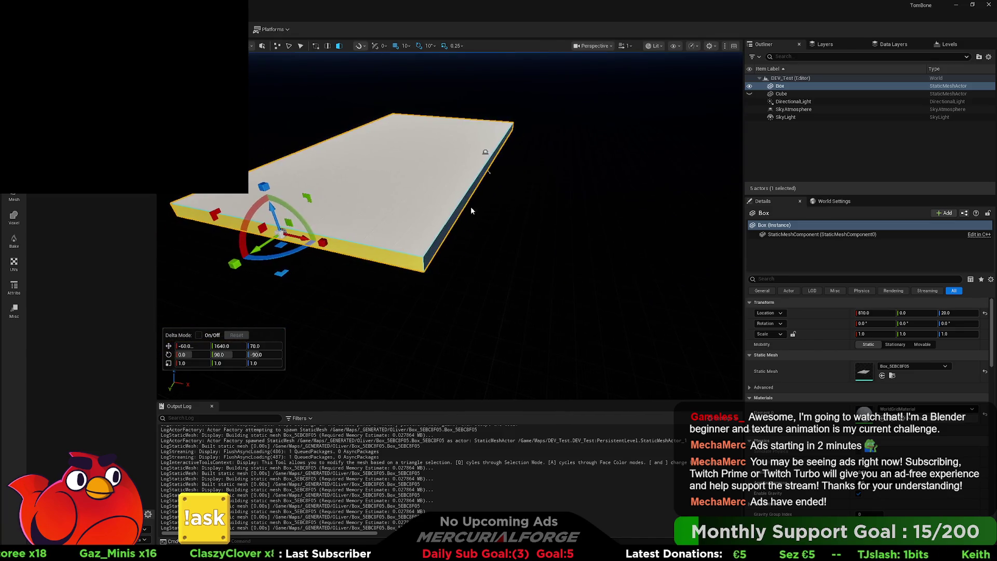
- Extend the slab's right and left end faces much further out
{"action": "left_click", "coordinate": [473, 208]}
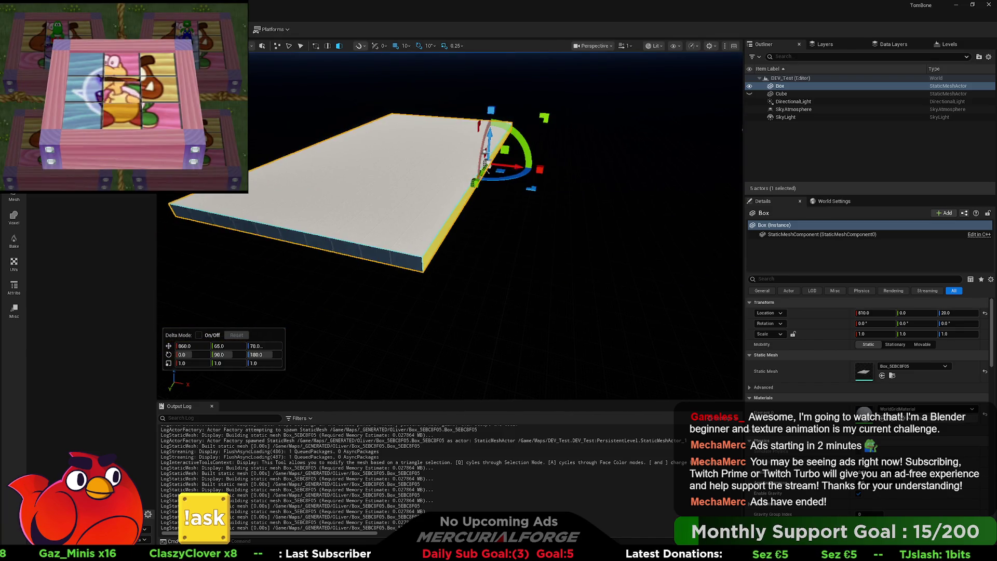
{"action": "key", "text": "f"}
{"action": "left_click_drag", "start_coordinate": [451, 165], "coordinate": [673, 170]}
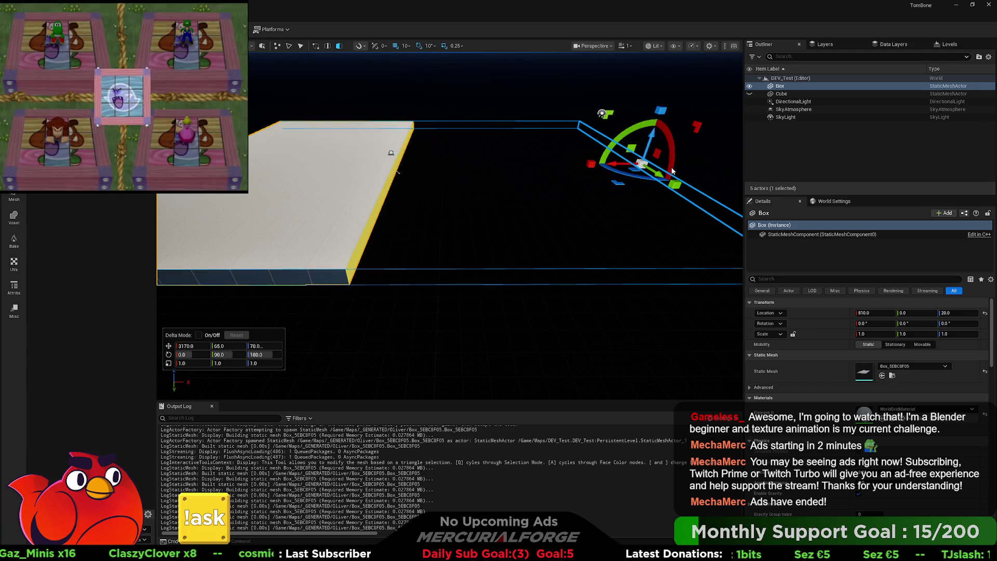
{"action": "key", "text": "a"}
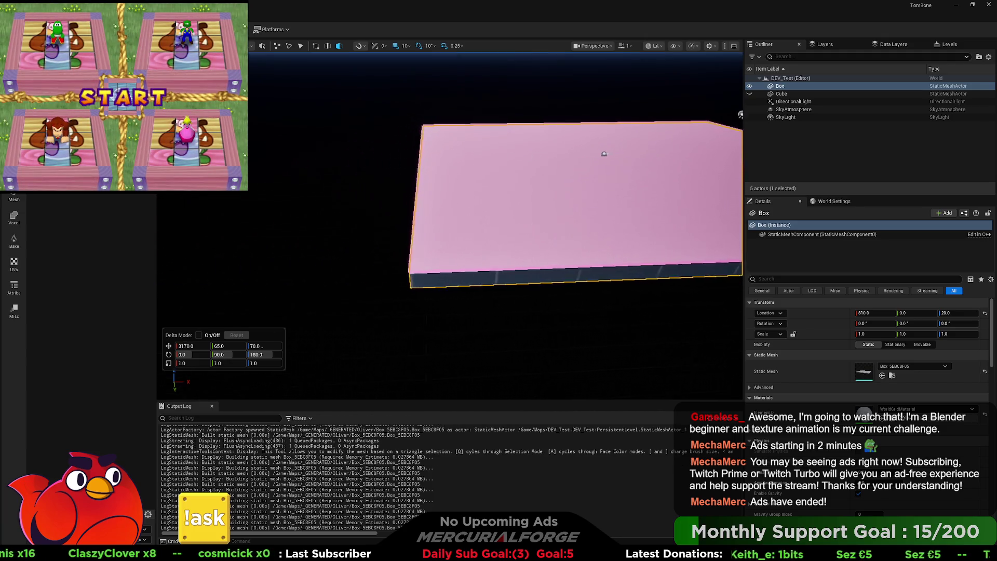
{"action": "key", "text": "a"}
{"action": "left_click", "coordinate": [472, 215]}
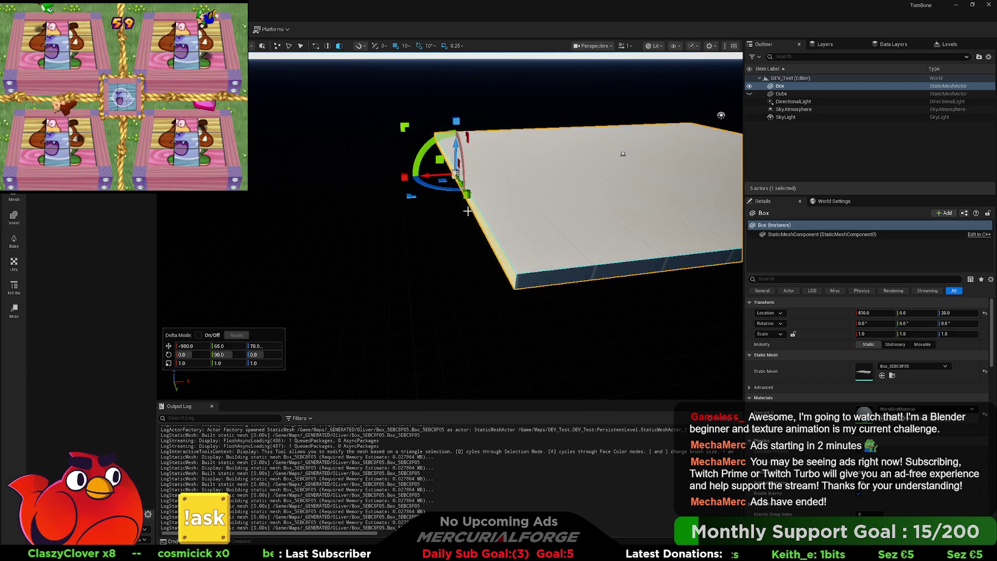
{"action": "left_click_drag", "start_coordinate": [415, 176], "coordinate": [309, 176]}
{"action": "key", "text": "a"}
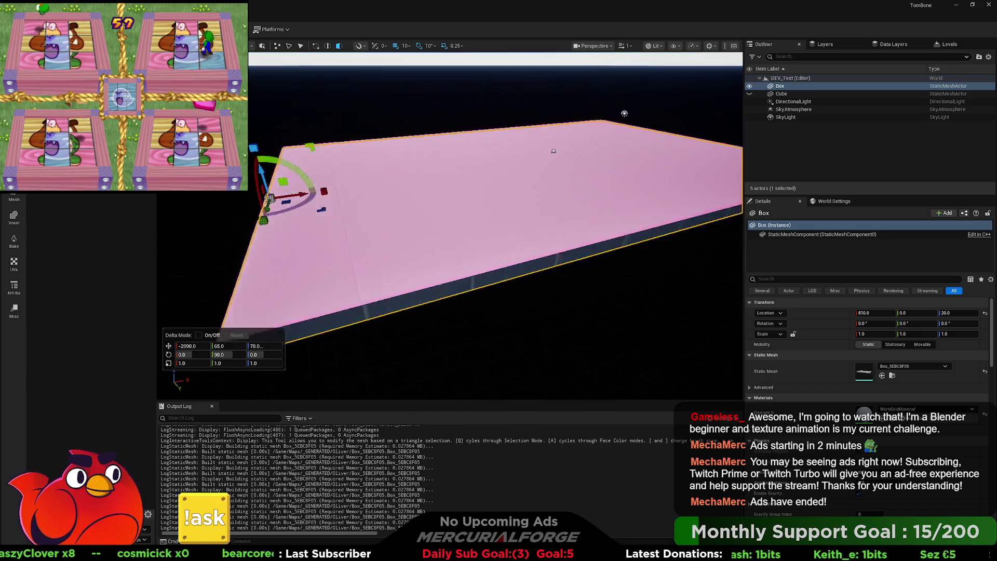
- Widen the slab along both long sides, then orbit to view the whole platform
{"action": "left_click", "coordinate": [565, 171]}
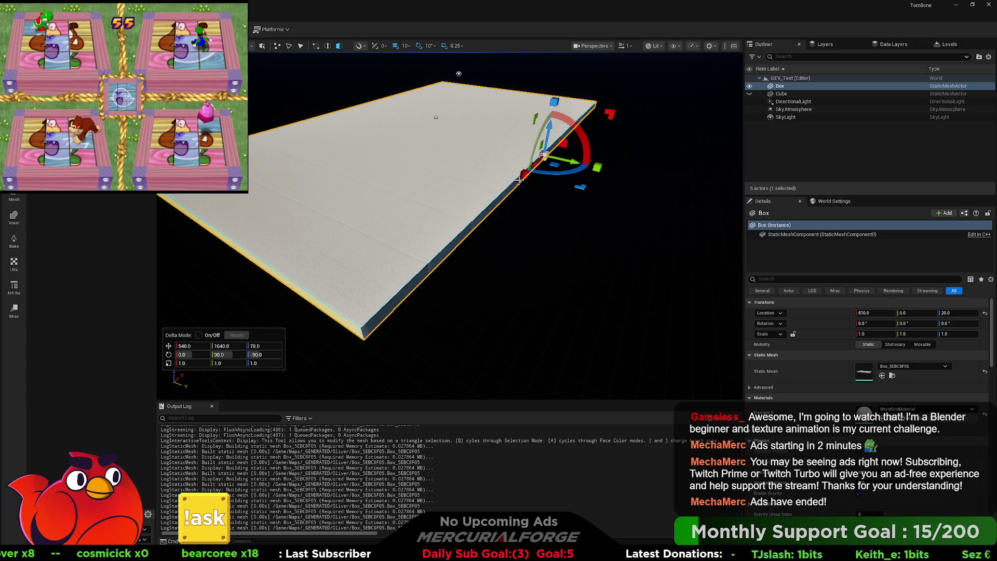
{"action": "mouse_move", "coordinate": [541, 154]}
{"action": "left_mouse_down"}
{"action": "mouse_move", "coordinate": [431, 156]}
{"action": "mouse_move", "coordinate": [549, 162]}
{"action": "left_mouse_up"}
{"action": "scroll", "coordinate": [548, 161], "scroll_direction": "down", "scroll_amount": 5}
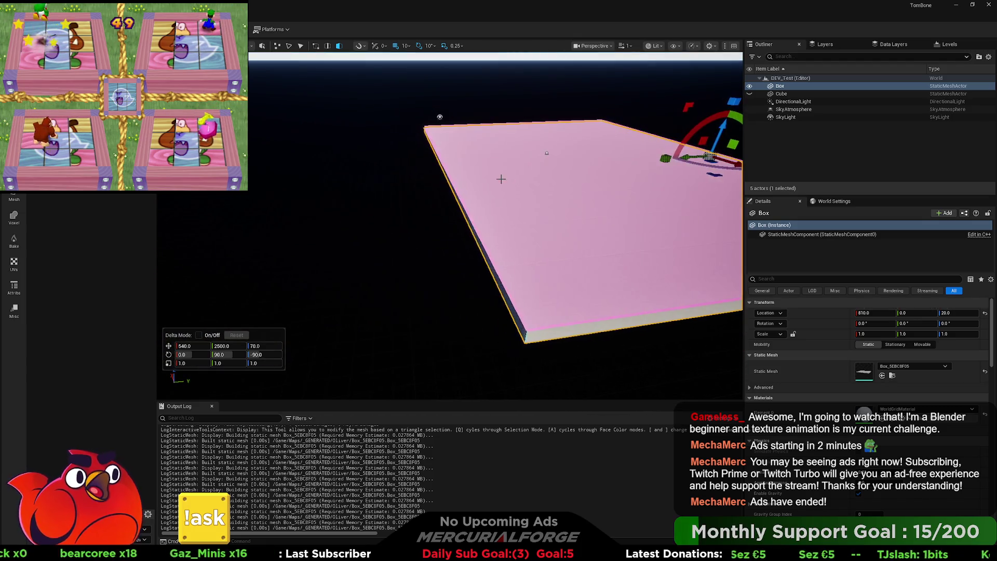
{"action": "left_click", "coordinate": [454, 192]}
{"action": "mouse_move", "coordinate": [423, 182]}
{"action": "left_mouse_down"}
{"action": "mouse_move", "coordinate": [366, 183]}
{"action": "mouse_move", "coordinate": [364, 218]}
{"action": "mouse_move", "coordinate": [245, 293]}
{"action": "mouse_move", "coordinate": [512, 334]}
{"action": "left_mouse_up"}
{"action": "left_click", "coordinate": [533, 265]}
{"action": "mouse_move", "coordinate": [533, 264]}
{"action": "left_mouse_down"}
{"action": "mouse_move", "coordinate": [425, 195]}
{"action": "mouse_move", "coordinate": [510, 266]}
{"action": "left_mouse_up"}
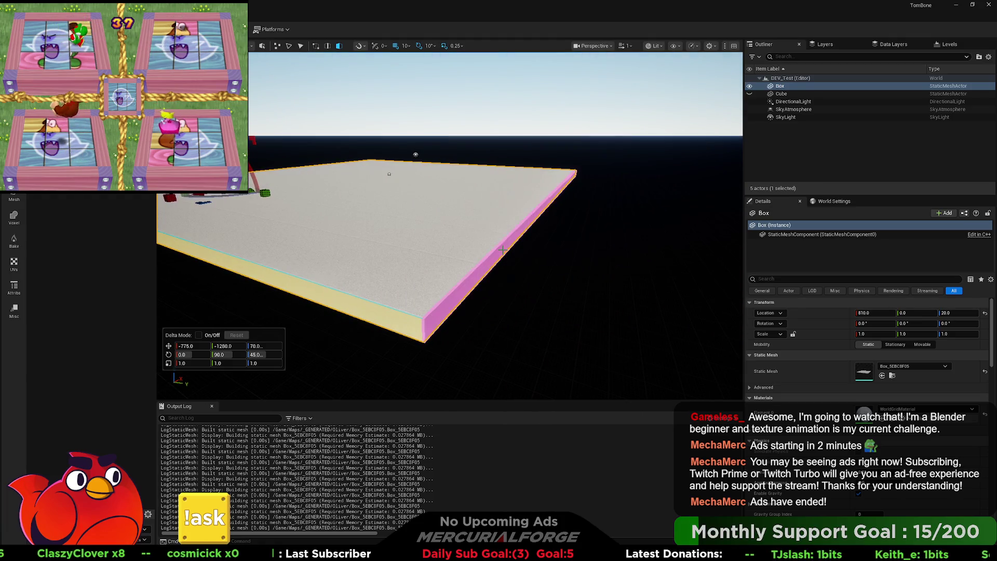
{"action": "left_click", "coordinate": [510, 265]}
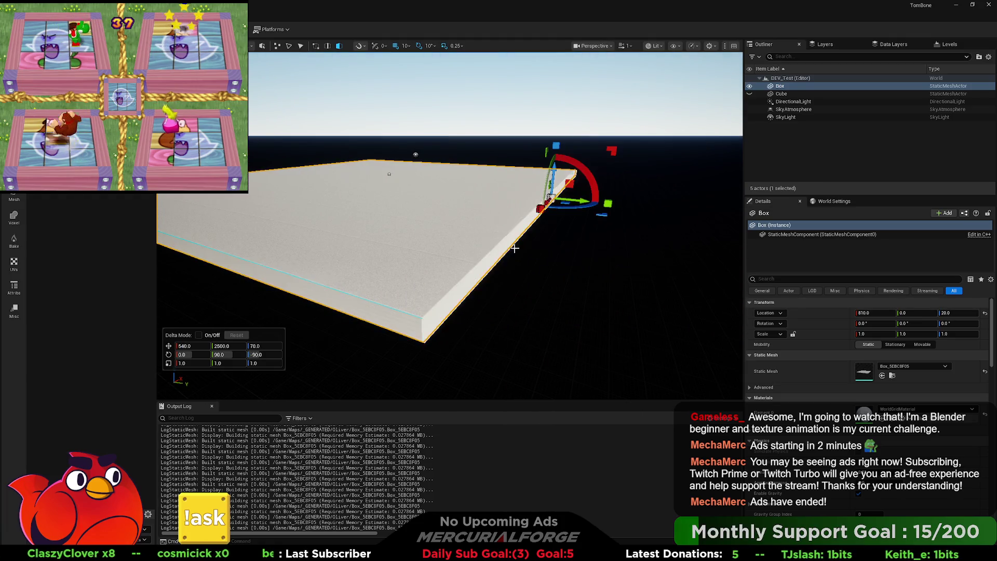
{"action": "left_click", "coordinate": [419, 319]}
{"action": "mouse_move", "coordinate": [418, 319]}
{"action": "left_mouse_down"}
{"action": "mouse_move", "coordinate": [481, 276]}
{"action": "mouse_move", "coordinate": [468, 263]}
{"action": "mouse_move", "coordinate": [493, 259]}
{"action": "mouse_move", "coordinate": [429, 265]}
{"action": "mouse_move", "coordinate": [422, 232]}
{"action": "left_mouse_up"}
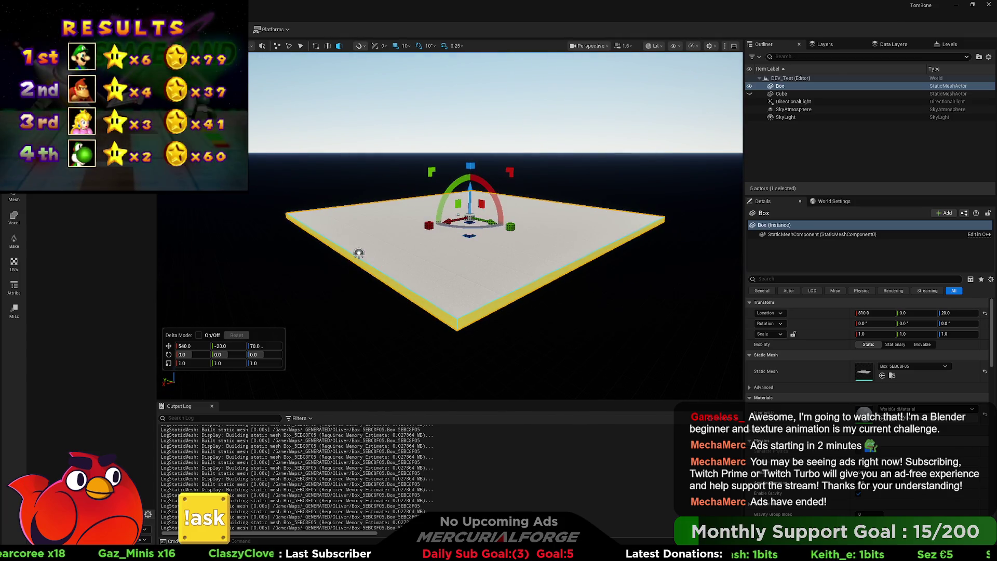
{"action": "left_click", "coordinate": [605, 250]}
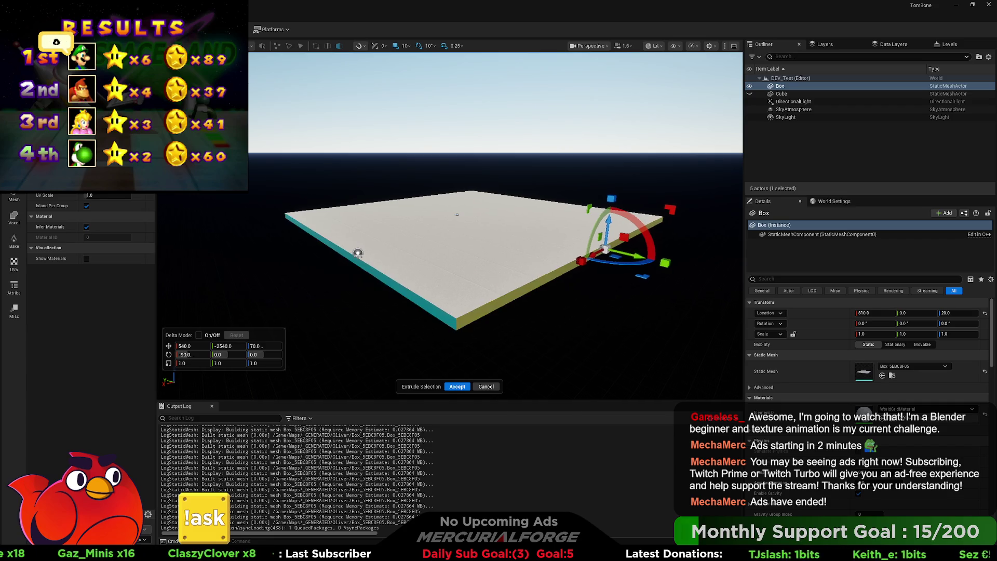
{"action": "mouse_move", "coordinate": [630, 255]}
{"action": "left_mouse_down"}
{"action": "mouse_move", "coordinate": [639, 257]}
{"action": "mouse_move", "coordinate": [620, 259]}
{"action": "left_mouse_up"}
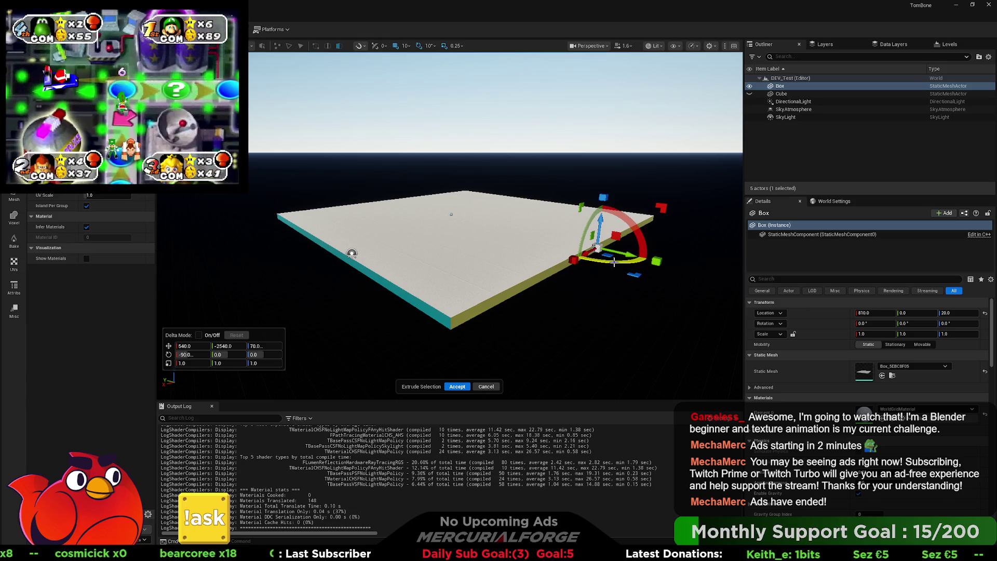
{"action": "mouse_move", "coordinate": [601, 253]}
{"action": "left_mouse_down"}
{"action": "mouse_move", "coordinate": [626, 269]}
{"action": "mouse_move", "coordinate": [617, 265]}
{"action": "left_mouse_up"}
{"action": "mouse_move", "coordinate": [574, 216]}
{"action": "left_mouse_down"}
{"action": "mouse_move", "coordinate": [588, 249]}
{"action": "mouse_move", "coordinate": [631, 253]}
{"action": "mouse_move", "coordinate": [628, 268]}
{"action": "left_mouse_up"}
{"action": "mouse_move", "coordinate": [600, 309]}
{"action": "left_mouse_down"}
{"action": "mouse_move", "coordinate": [644, 332]}
{"action": "mouse_move", "coordinate": [615, 306]}
{"action": "left_mouse_up"}
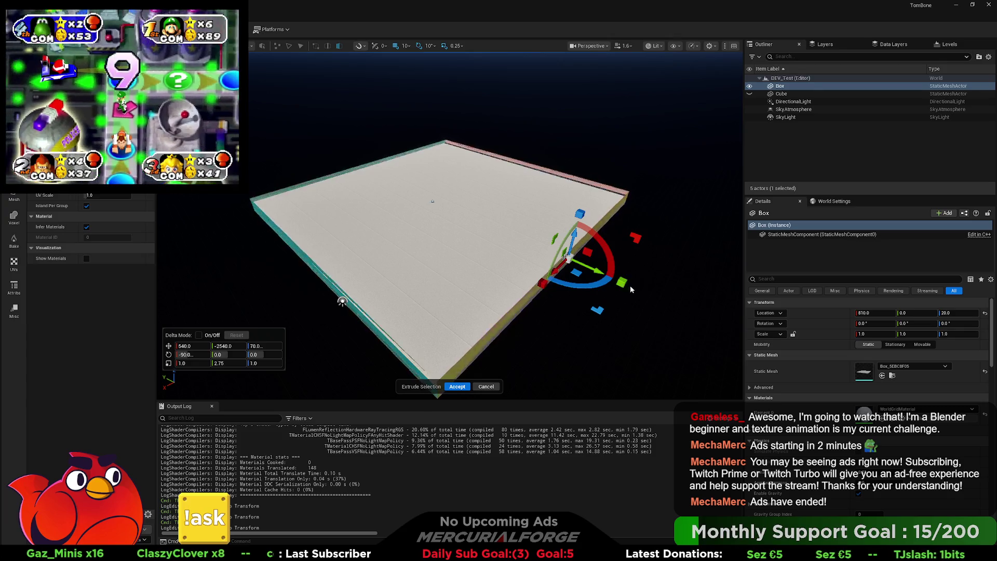
{"action": "key", "text": "ctrl+z"}
{"action": "key", "text": "ctrl+z"}
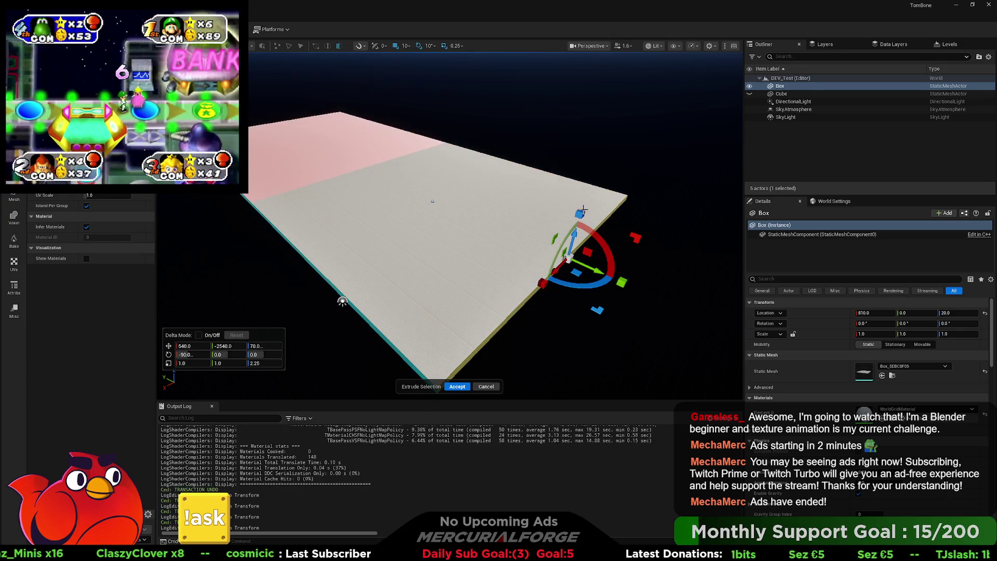
{"action": "left_click_drag", "start_coordinate": [526, 243], "coordinate": [284, 342]}
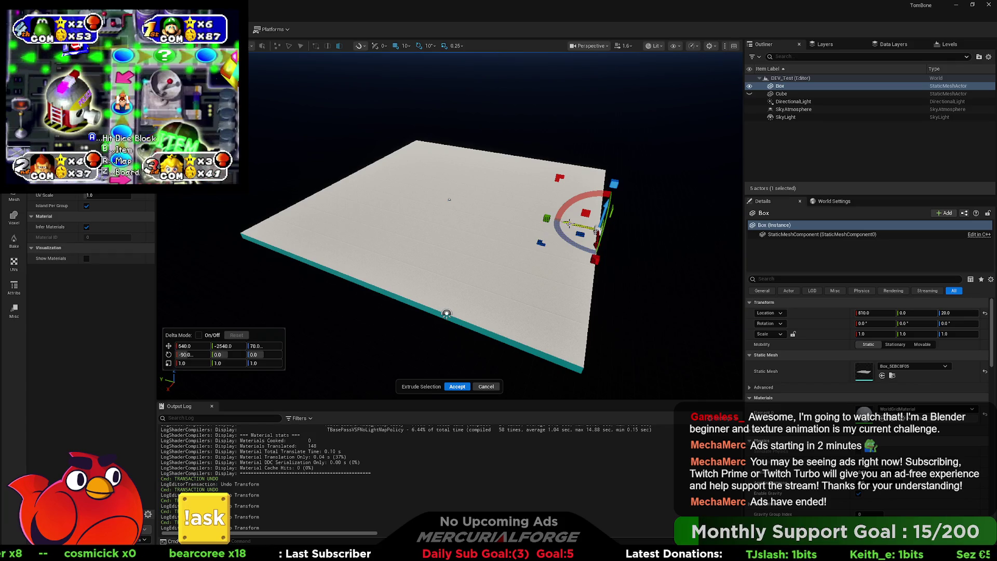
{"action": "left_click_drag", "start_coordinate": [569, 223], "coordinate": [574, 225]}
{"action": "key", "text": "ctrl+z"}
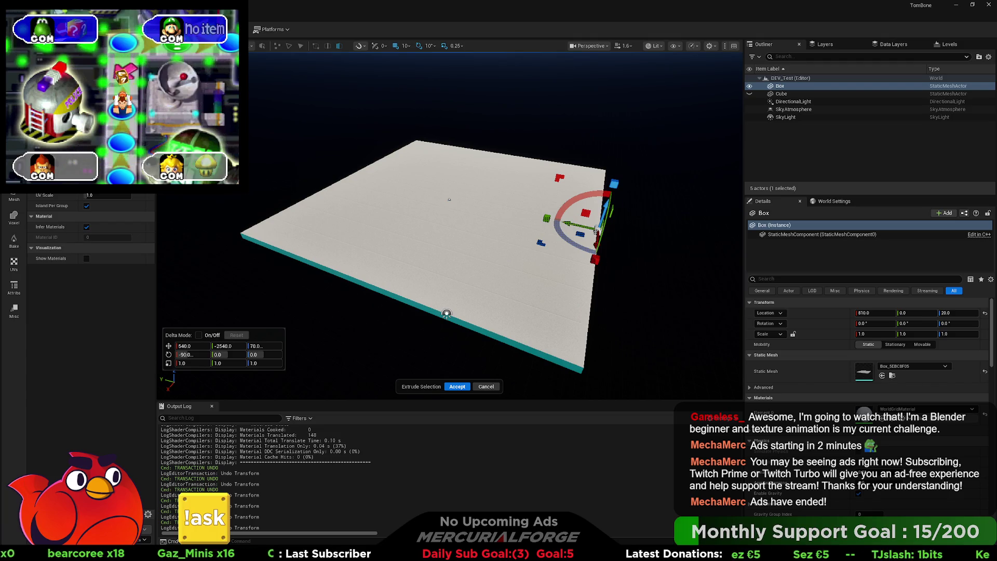
{"action": "key", "text": "Escape"}
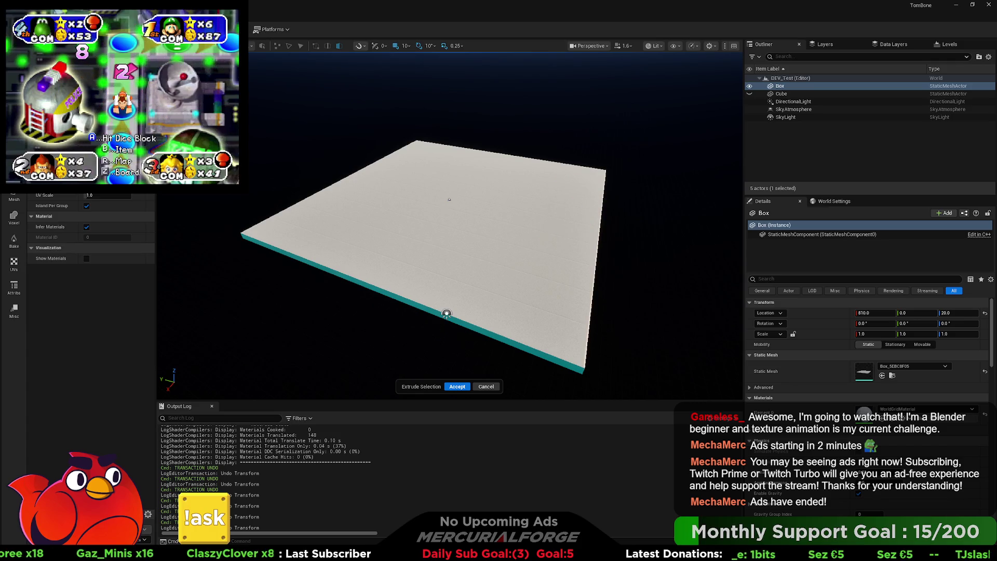
- Restore the face selection, set the X offset to 537, then test and undo further gizmo extrusions
{"action": "key", "text": "ctrl+z"}
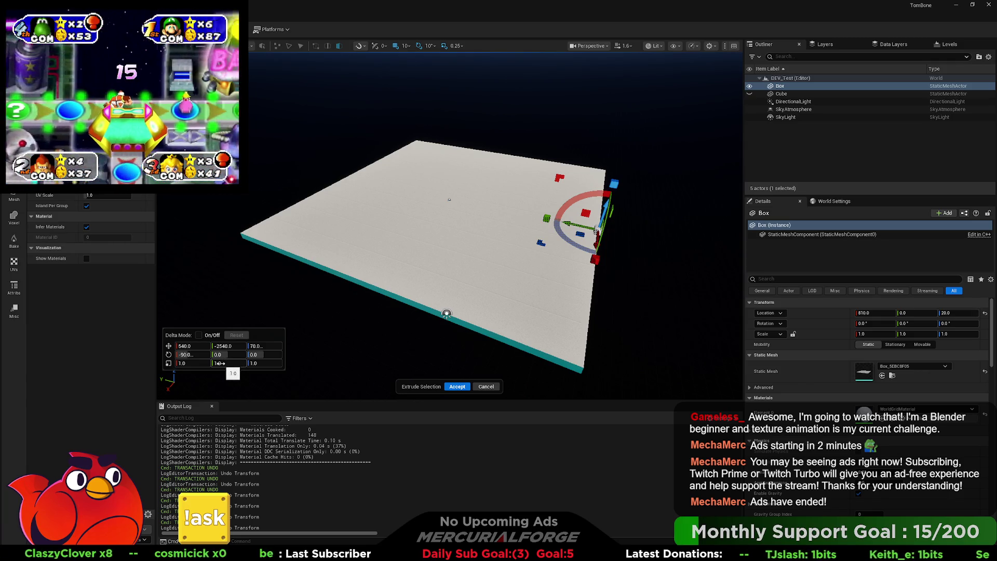
{"action": "left_click_drag", "start_coordinate": [192, 346], "coordinate": [207, 347]}
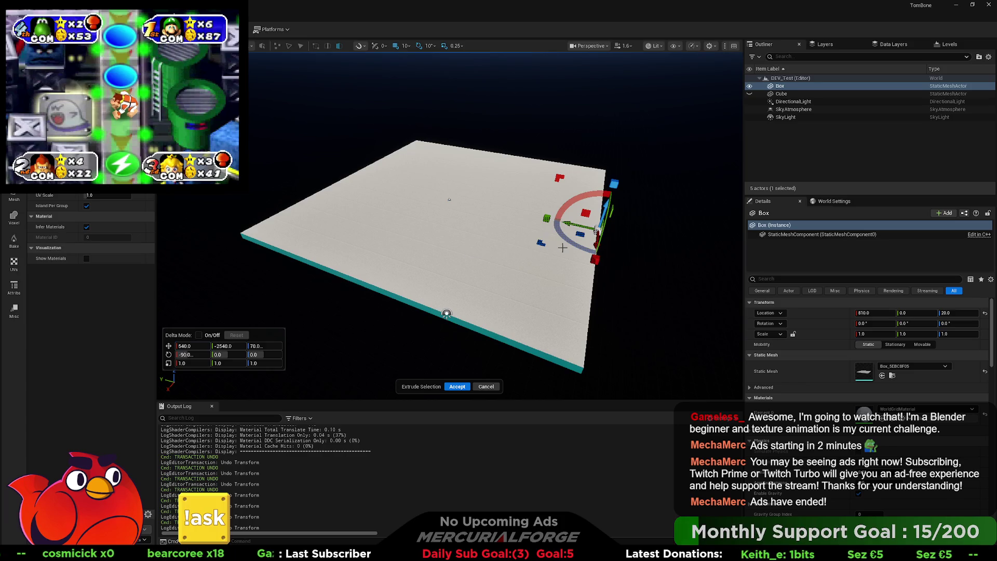
{"action": "left_click_drag", "start_coordinate": [580, 234], "coordinate": [568, 235]}
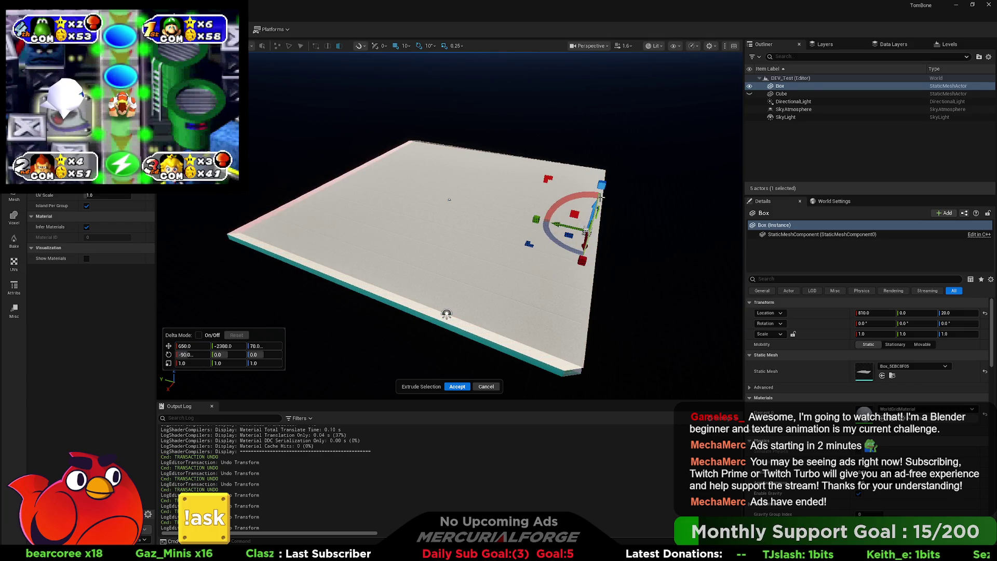
{"action": "left_click_drag", "start_coordinate": [568, 236], "coordinate": [569, 225]}
{"action": "left_click_drag", "start_coordinate": [597, 193], "coordinate": [601, 189]}
{"action": "key", "text": "ctrl+z"}
{"action": "key", "text": "ctrl+z"}
{"action": "key", "text": "ctrl+z"}
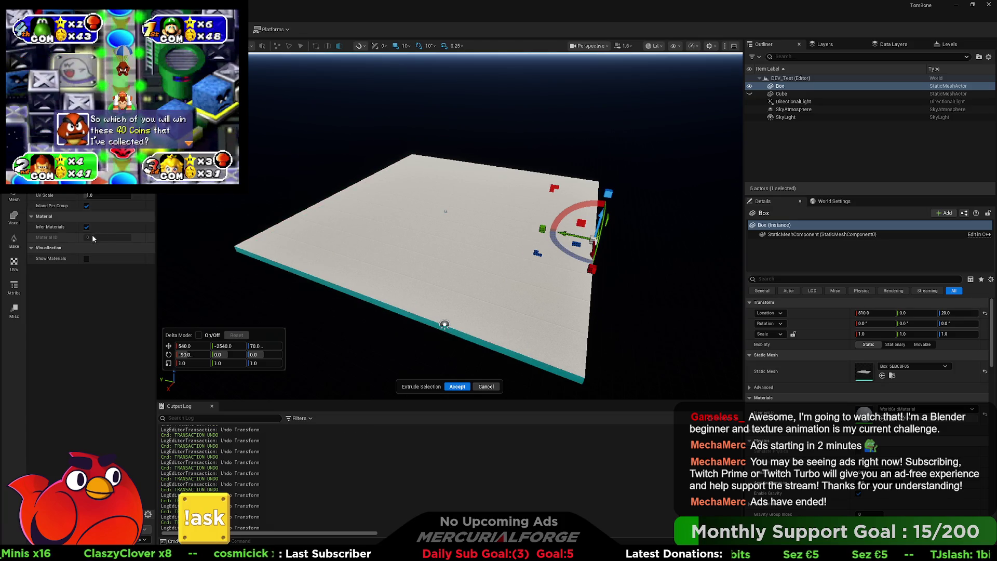
- Turn on Delta Mode, scrub the relative X offset, then switch back to absolute values
{"action": "left_click", "coordinate": [198, 334]}
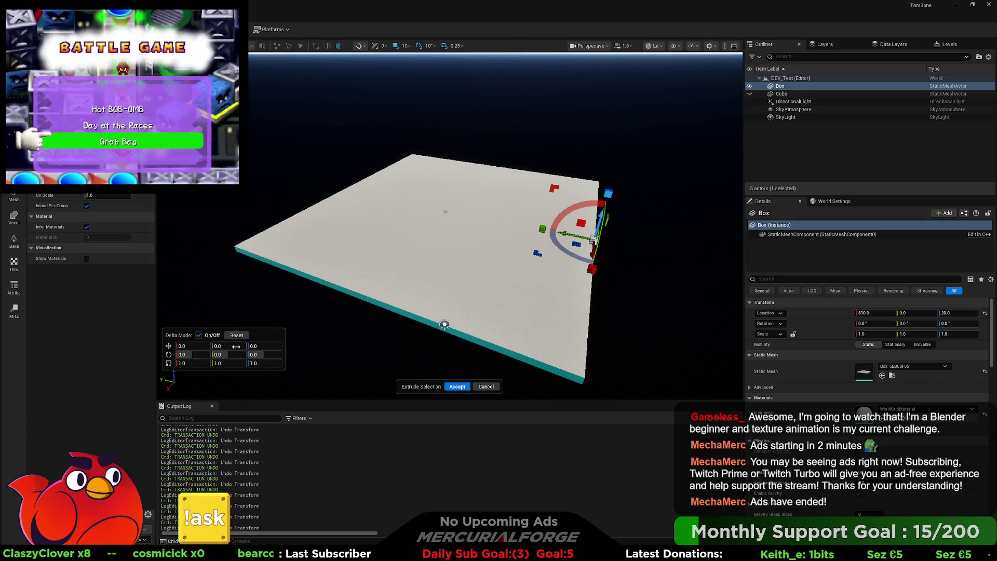
{"action": "left_click_drag", "start_coordinate": [197, 348], "coordinate": [150, 347]}
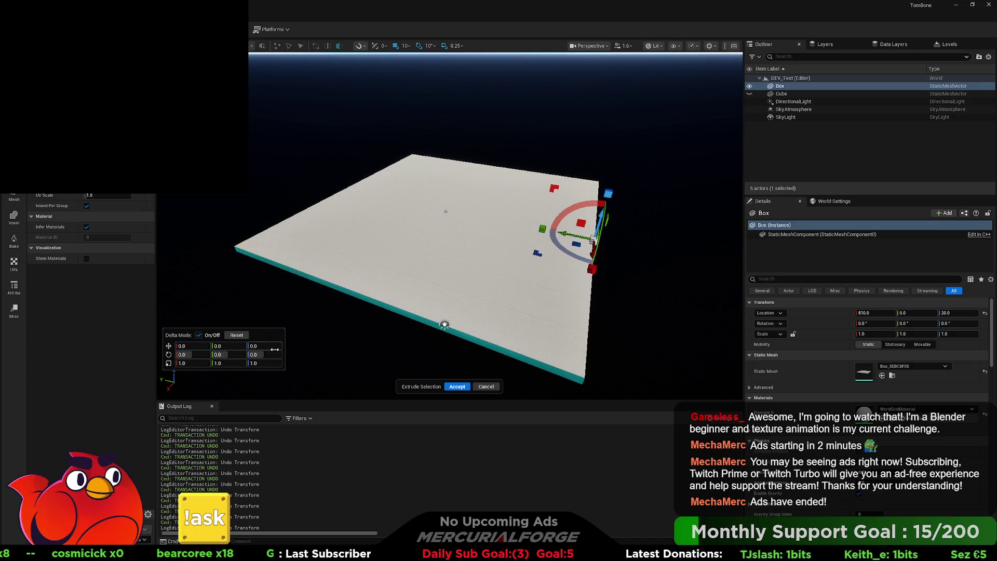
{"action": "left_click", "coordinate": [199, 335]}
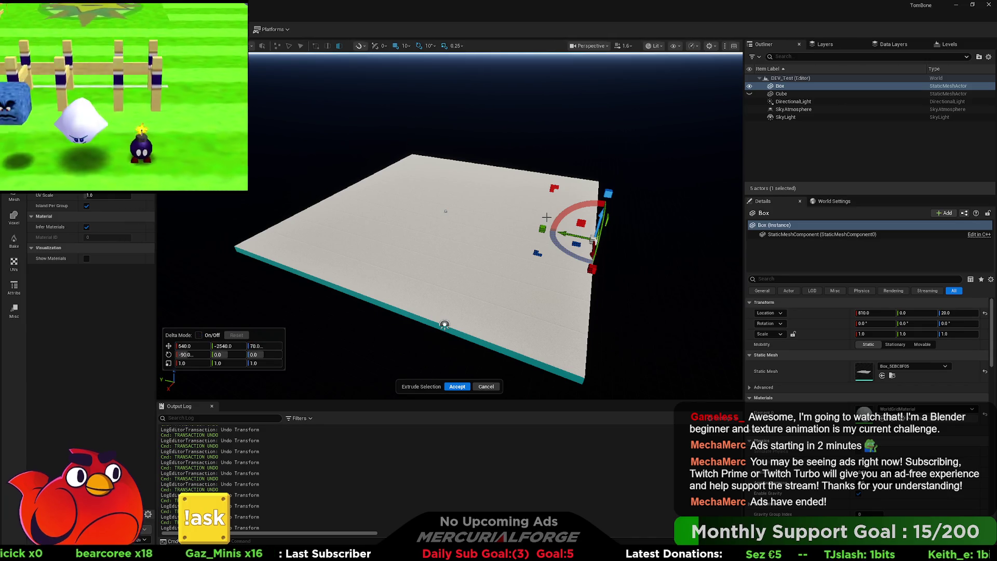
- Change the box's pivot point using the Pivot submenu of the viewport context menu
{"action": "right_click", "coordinate": [458, 216]}
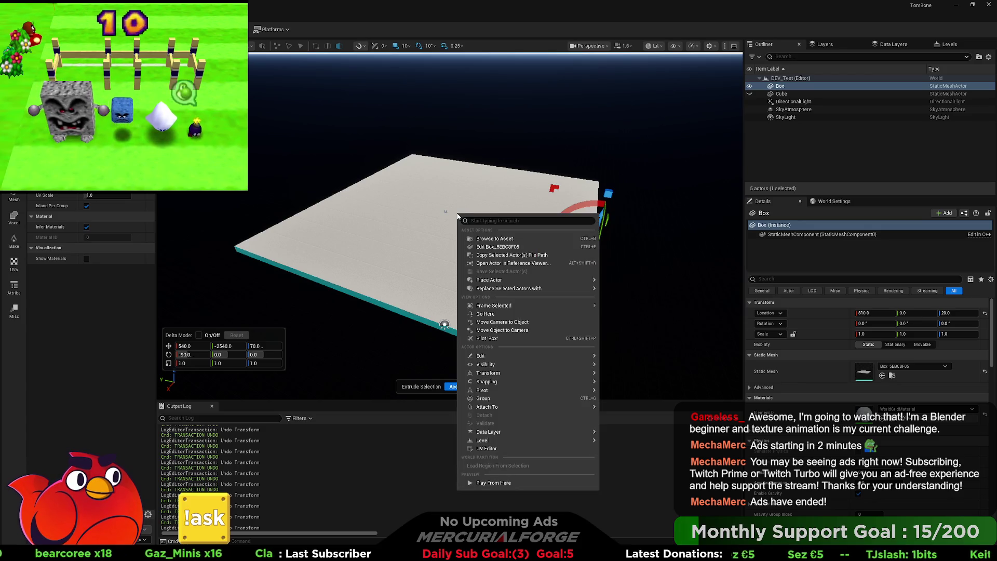
{"action": "mouse_move", "coordinate": [514, 394]}
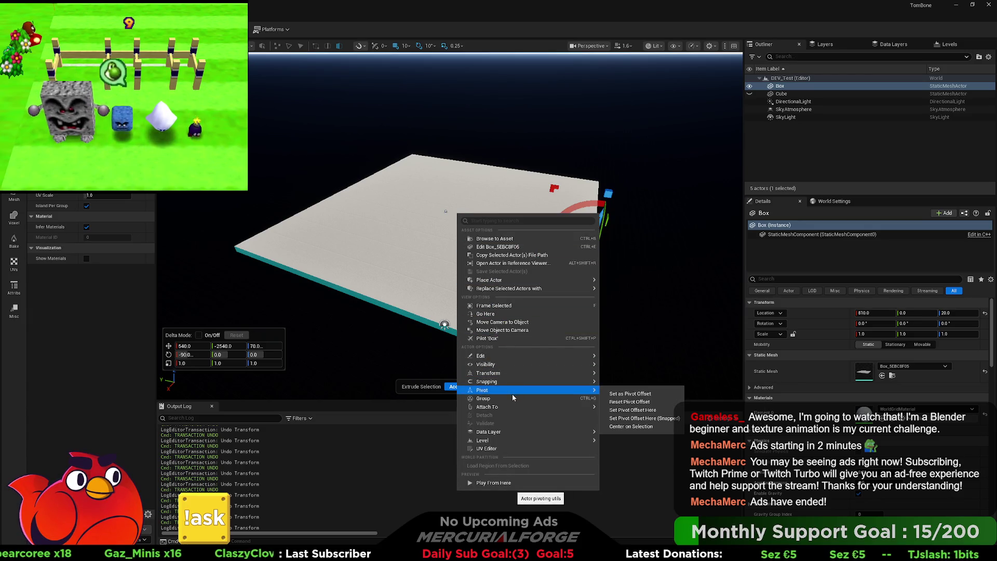
{"action": "left_click", "coordinate": [628, 393]}
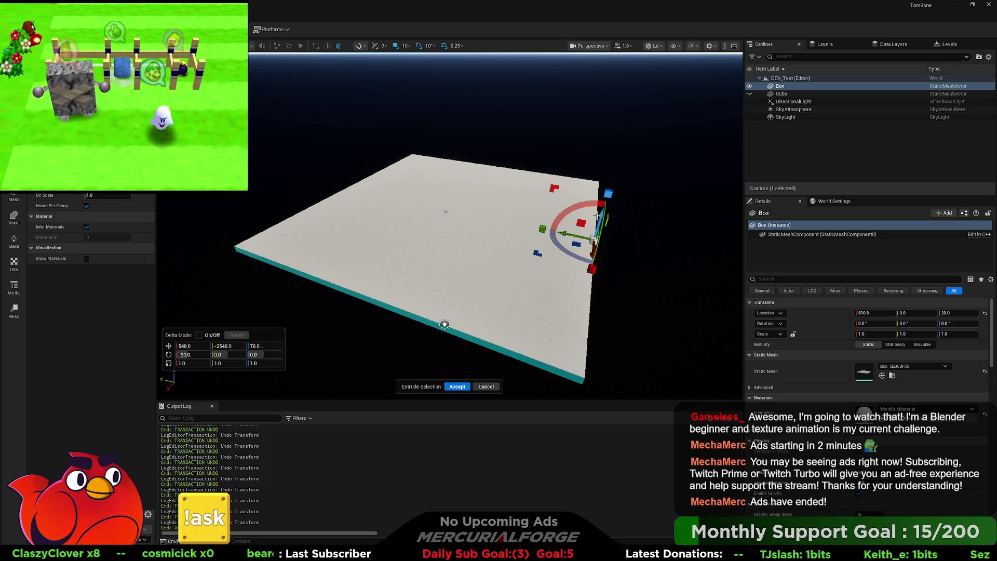
{"action": "left_click_drag", "start_coordinate": [598, 215], "coordinate": [609, 194]}
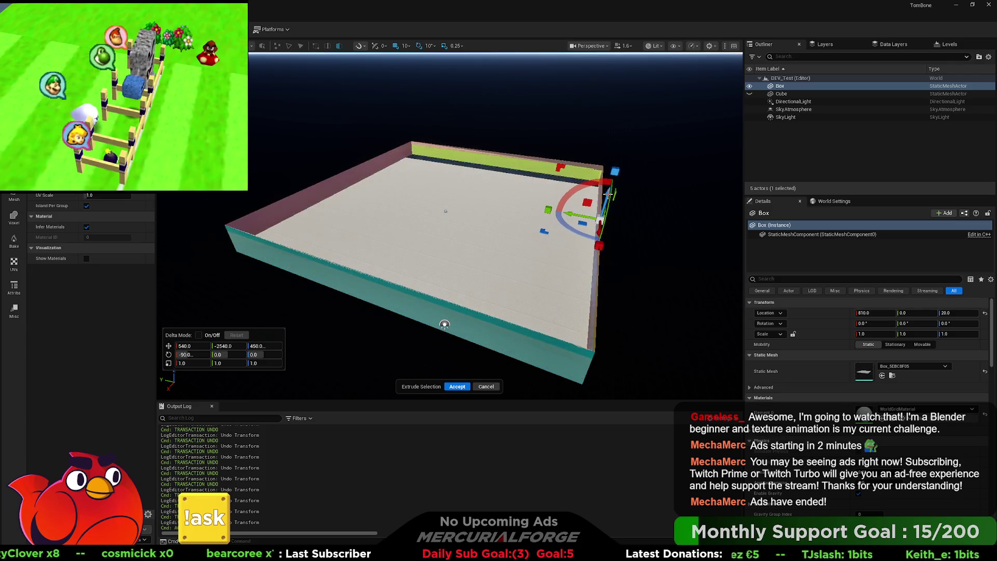
{"action": "key", "text": "ctrl+z"}
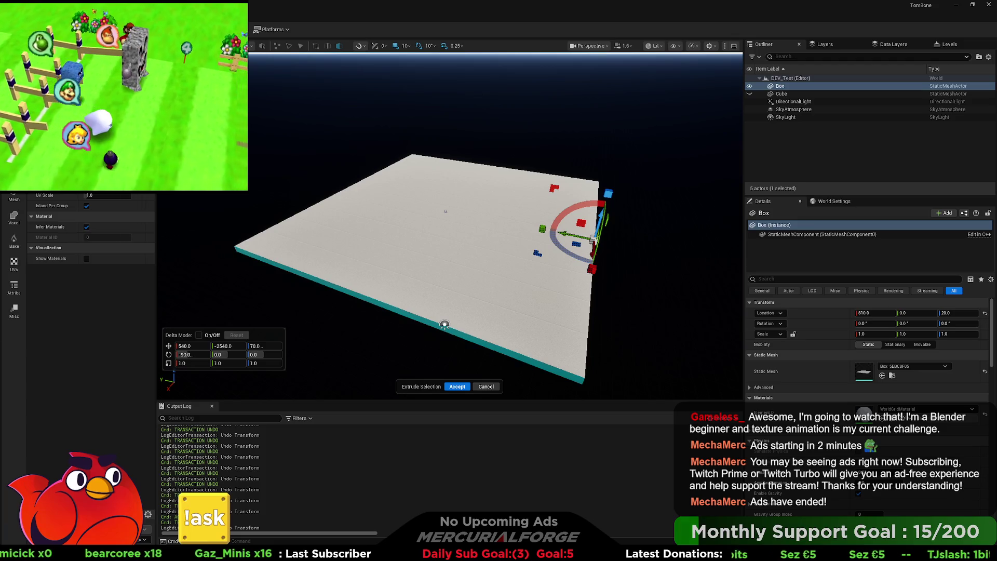
{"action": "left_click", "coordinate": [250, 47]}
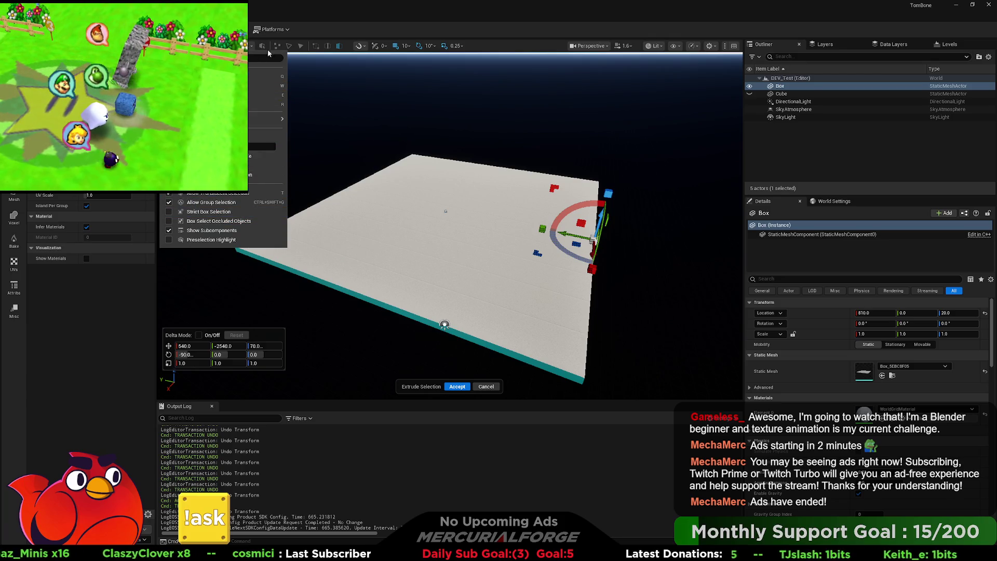
{"action": "left_click", "coordinate": [335, 19]}
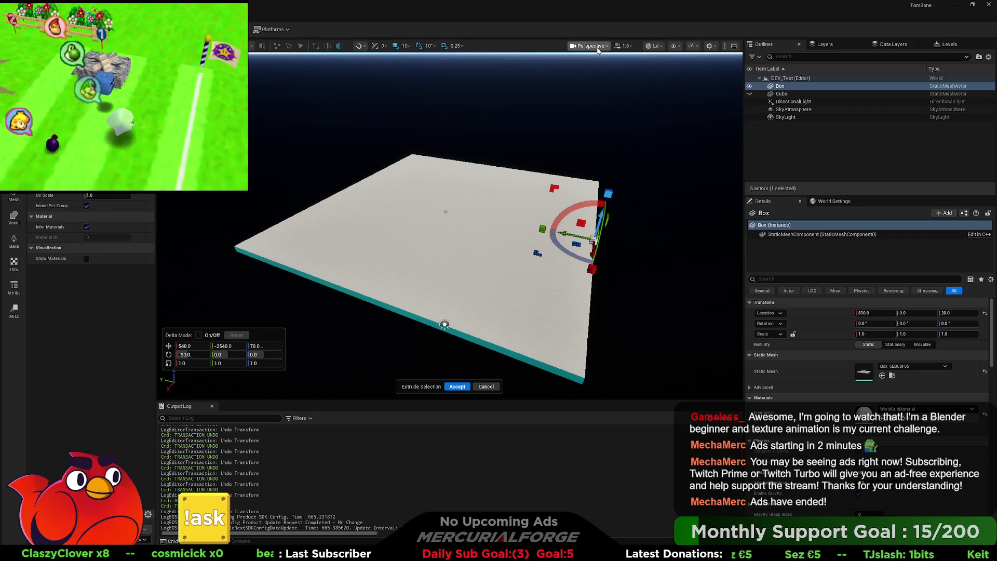
{"action": "left_click", "coordinate": [656, 48]}
{"action": "left_click", "coordinate": [656, 49]}
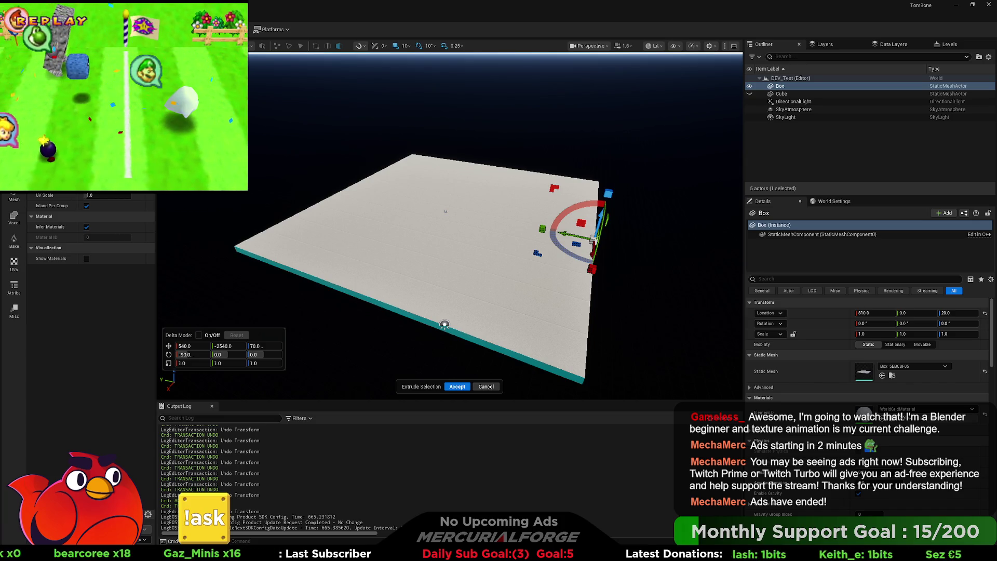
- Accept the extrusion, orbit to a new angle, and select the slab's right edge
{"action": "key", "text": "Escape"}
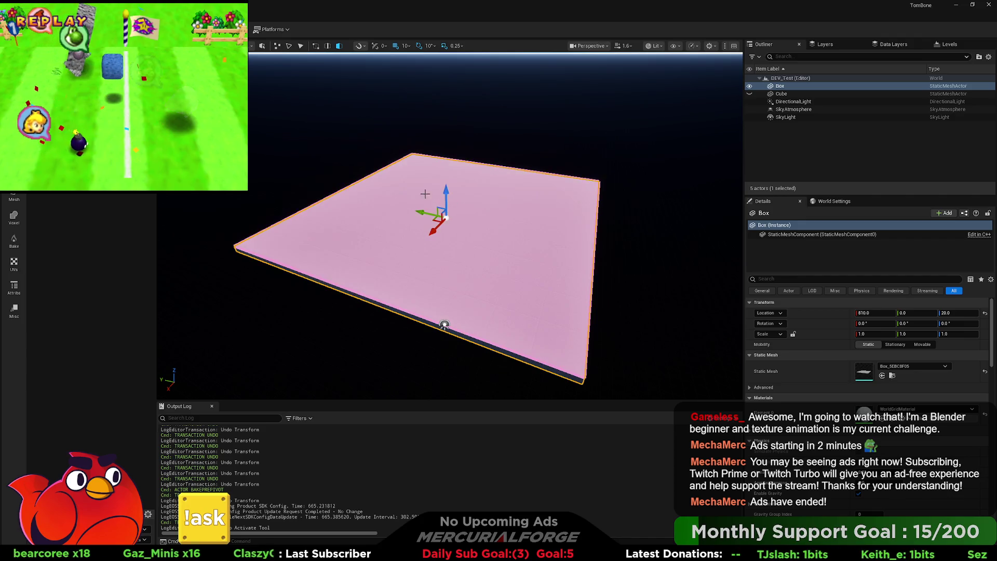
{"action": "mouse_move", "coordinate": [446, 195]}
{"action": "left_mouse_down"}
{"action": "mouse_move", "coordinate": [452, 203]}
{"action": "mouse_move", "coordinate": [446, 148]}
{"action": "mouse_move", "coordinate": [437, 171]}
{"action": "left_mouse_up"}
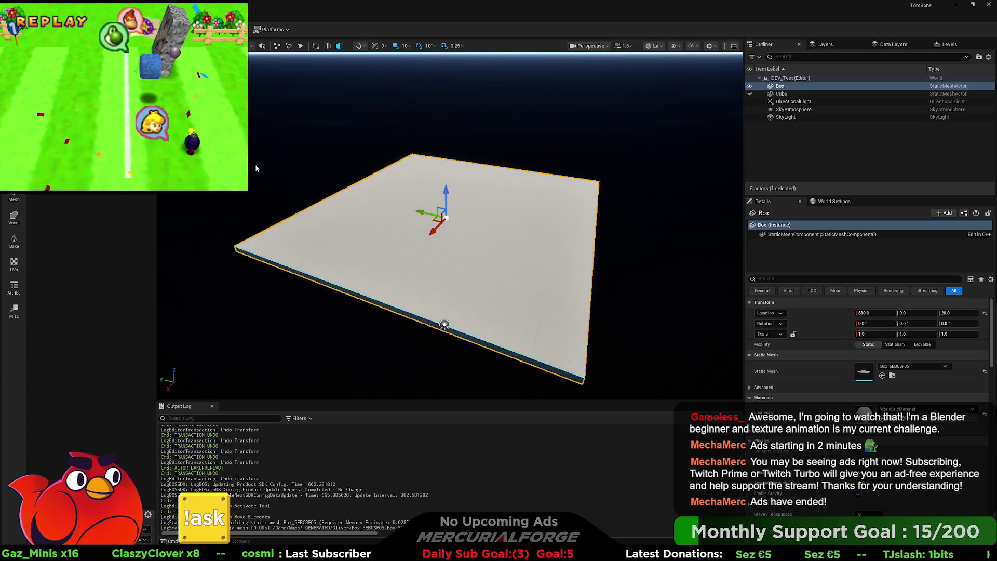
{"action": "left_click_drag", "start_coordinate": [527, 255], "coordinate": [577, 254]}
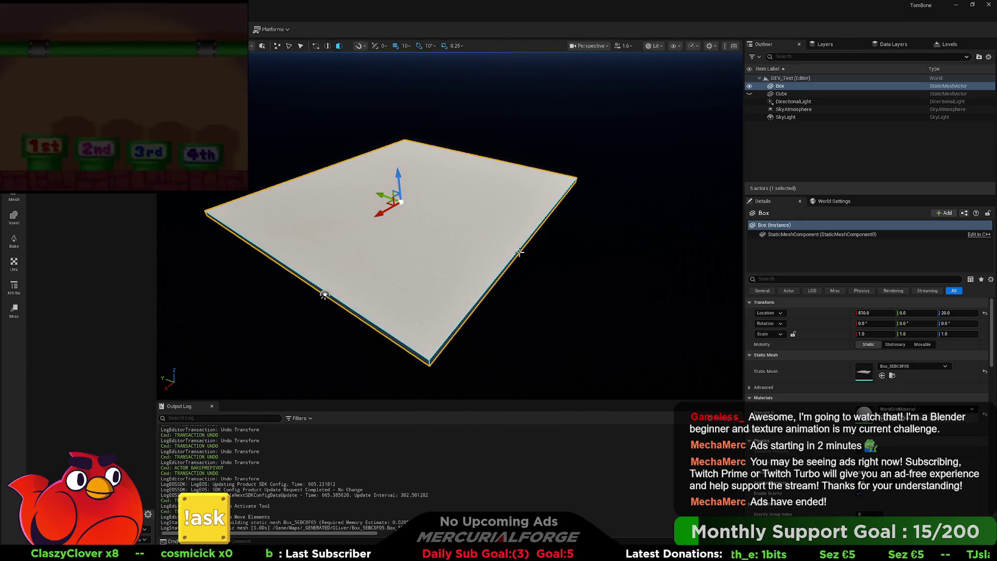
{"action": "left_click", "coordinate": [523, 251]}
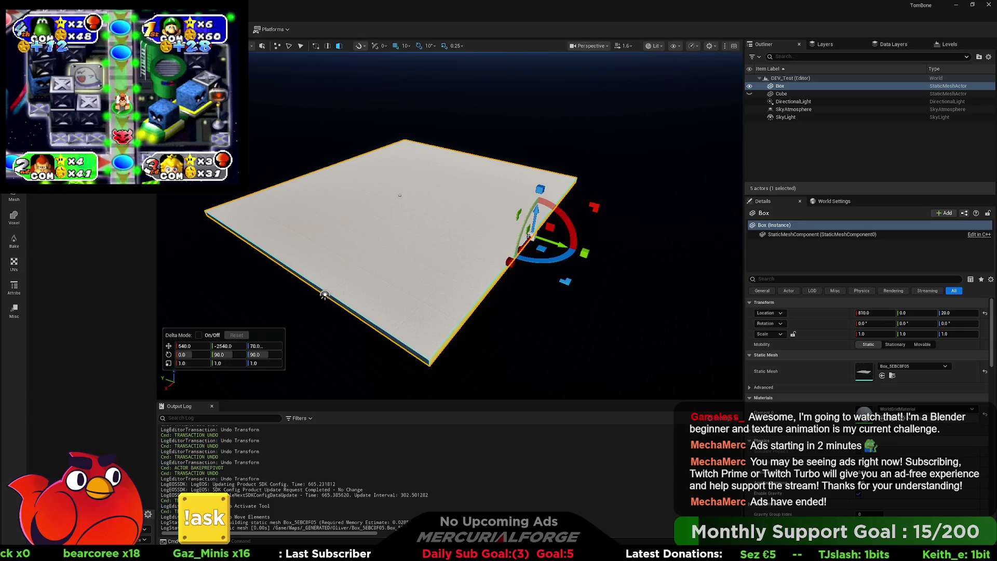
- Start transforming the box, test and undo a Y squash, and toggle Set Pivot Mode
{"action": "key", "text": "Return"}
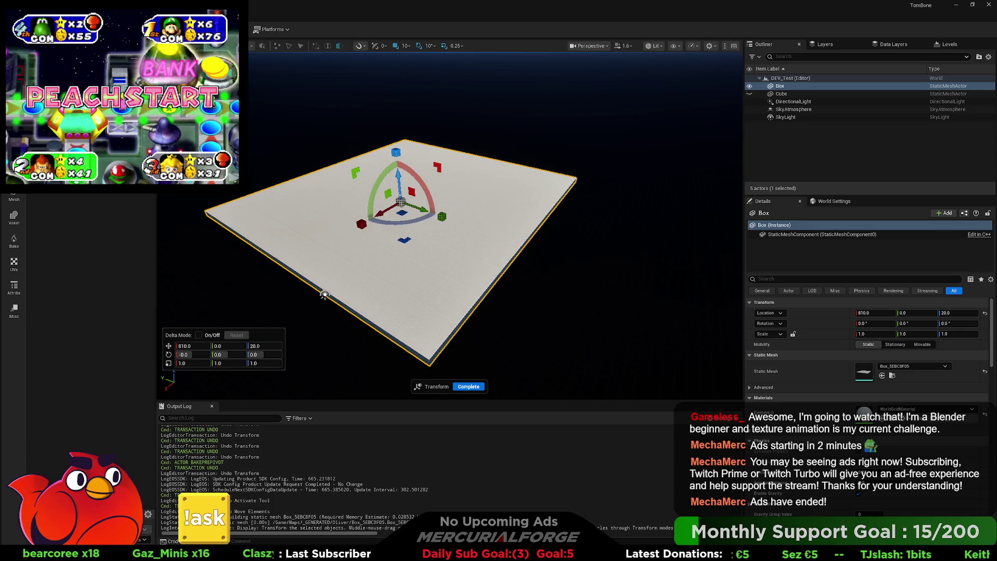
{"action": "mouse_move", "coordinate": [442, 216]}
{"action": "left_mouse_down"}
{"action": "mouse_move", "coordinate": [464, 224]}
{"action": "mouse_move", "coordinate": [398, 201]}
{"action": "left_mouse_up"}
{"action": "key", "text": "ctrl+z"}
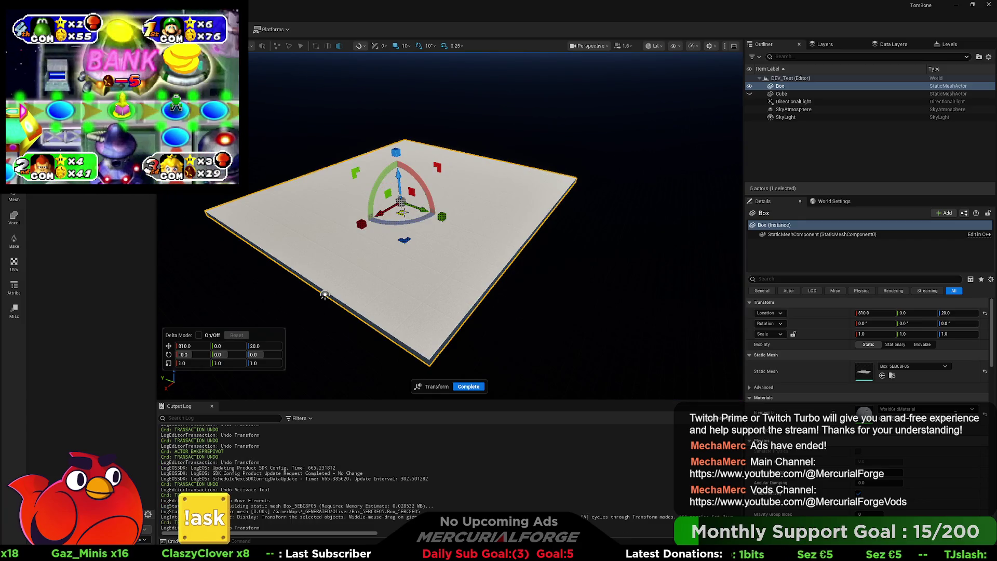
{"action": "key", "text": "ctrl+z"}
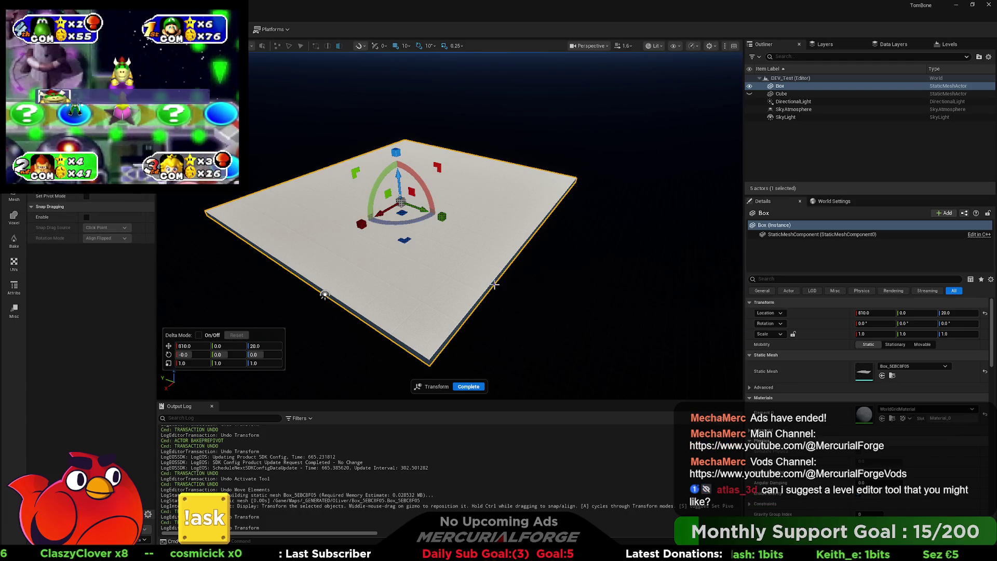
{"action": "mouse_move", "coordinate": [494, 280]}
{"action": "left_mouse_down"}
{"action": "mouse_move", "coordinate": [497, 256]}
{"action": "mouse_move", "coordinate": [491, 283]}
{"action": "left_mouse_up"}
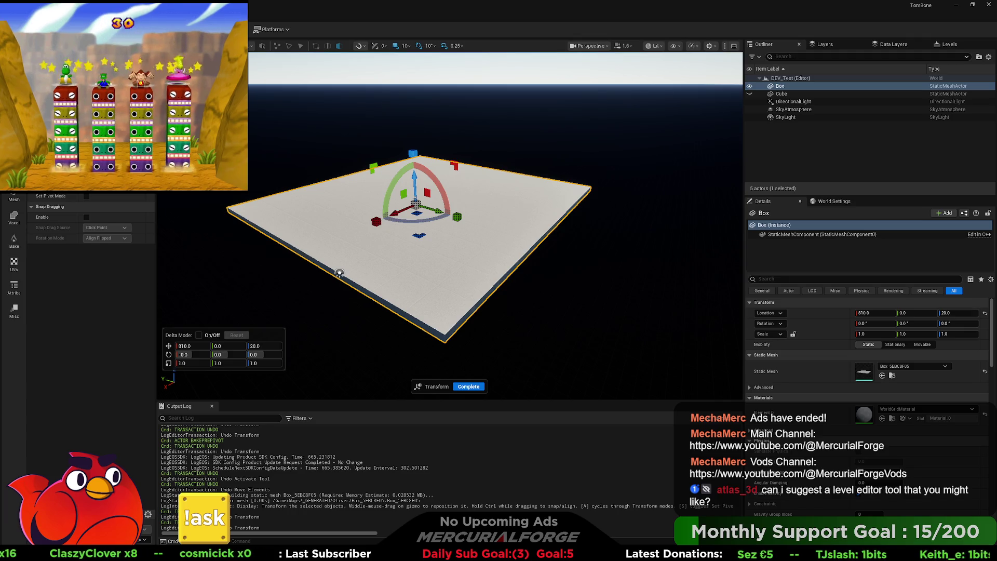
{"action": "scroll", "coordinate": [91, 218], "scroll_direction": "down", "scroll_amount": 1}
- Complete the transform, reselect the box, and recentre its gizmo on the slab
{"action": "left_click", "coordinate": [467, 388]}
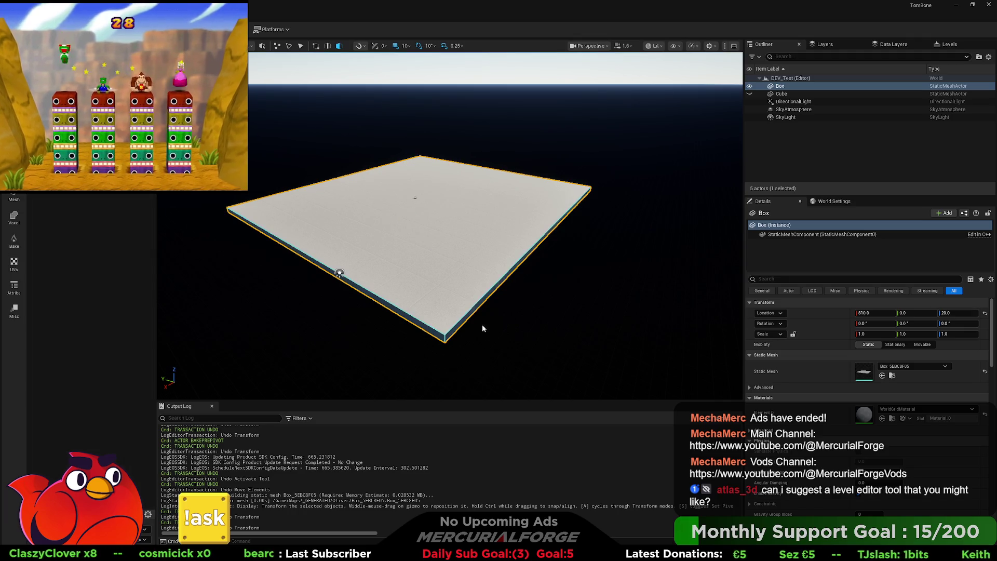
{"action": "left_click", "coordinate": [417, 325]}
{"action": "left_click_drag", "start_coordinate": [417, 325], "coordinate": [493, 280]}
{"action": "left_click_drag", "start_coordinate": [426, 222], "coordinate": [423, 258]}
{"action": "key", "text": "ctrl+z"}
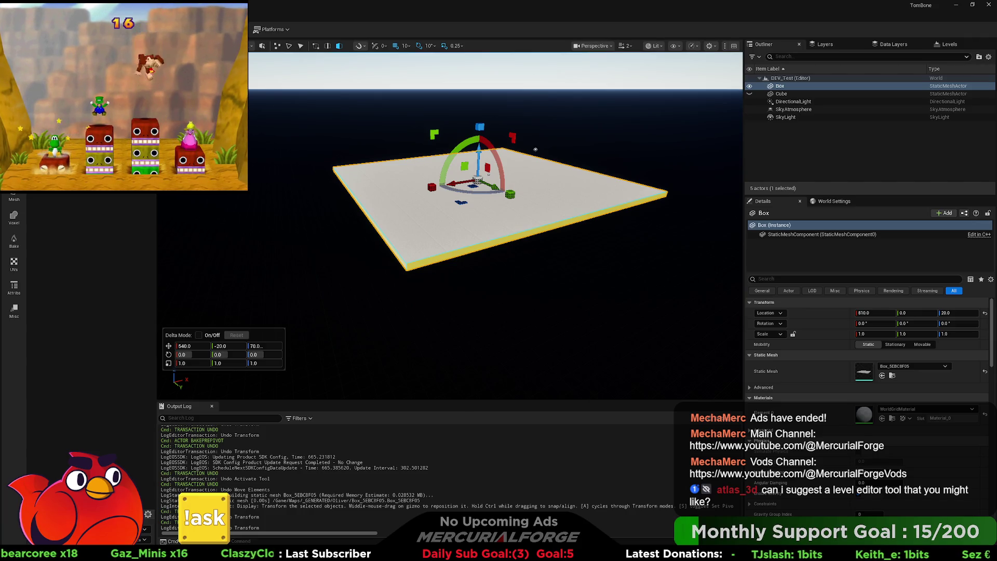
- Start extruding the slab face, test scaling the Box to 2.75 and 0.5, then undo back to 1.0
{"action": "key", "text": "e"}
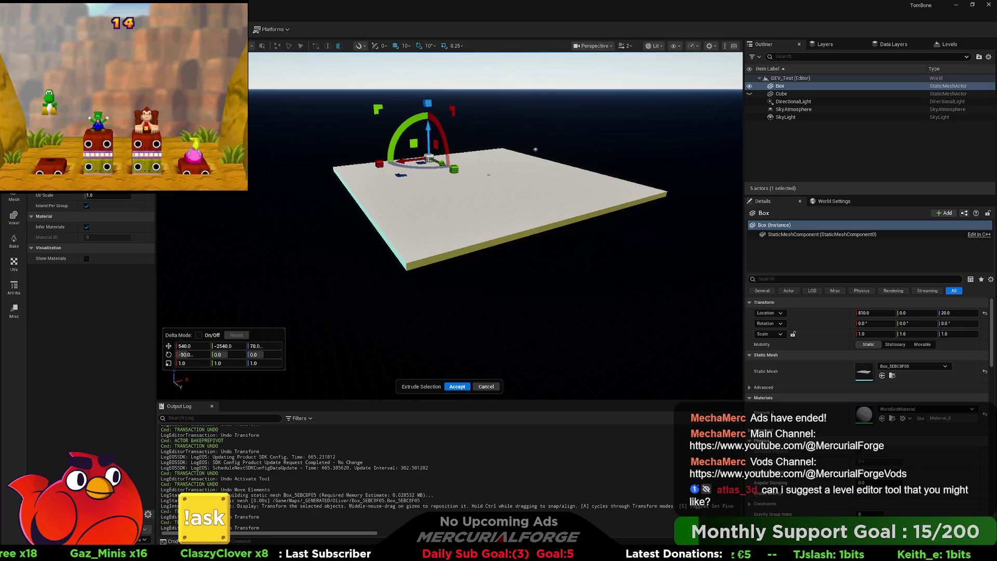
{"action": "scroll", "coordinate": [91, 270], "scroll_direction": "up", "scroll_amount": 3}
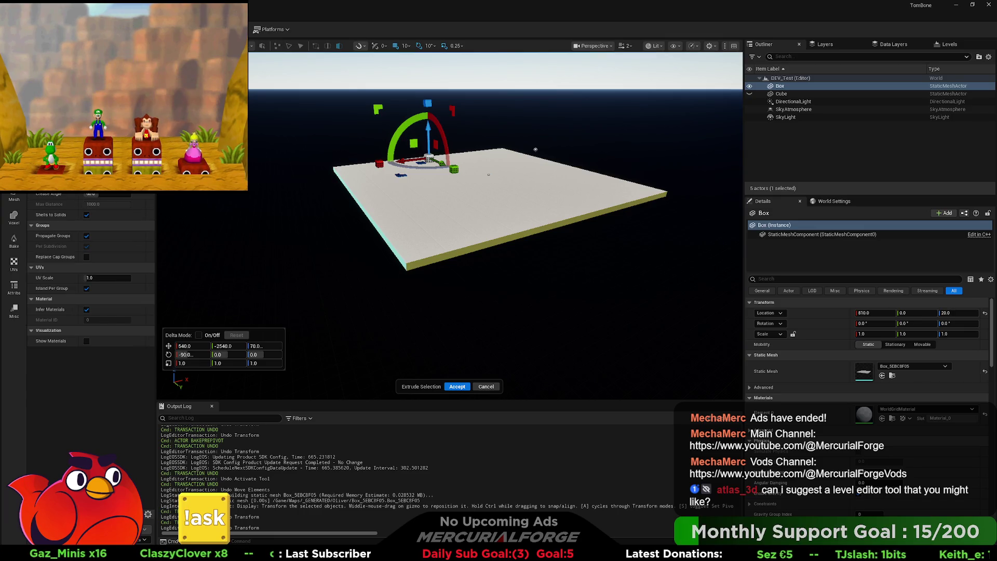
{"action": "key", "text": "Escape"}
{"action": "key", "text": "ctrl+z"}
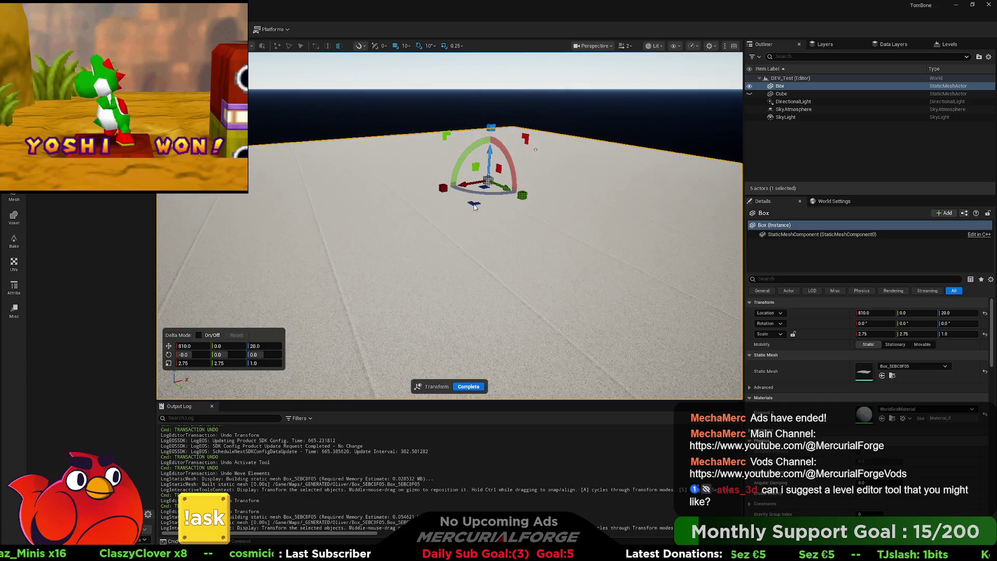
{"action": "key", "text": "ctrl+z"}
{"action": "key", "text": "ctrl+z"}
{"action": "key", "text": "ctrl+z"}
{"action": "key", "text": "ctrl+z"}
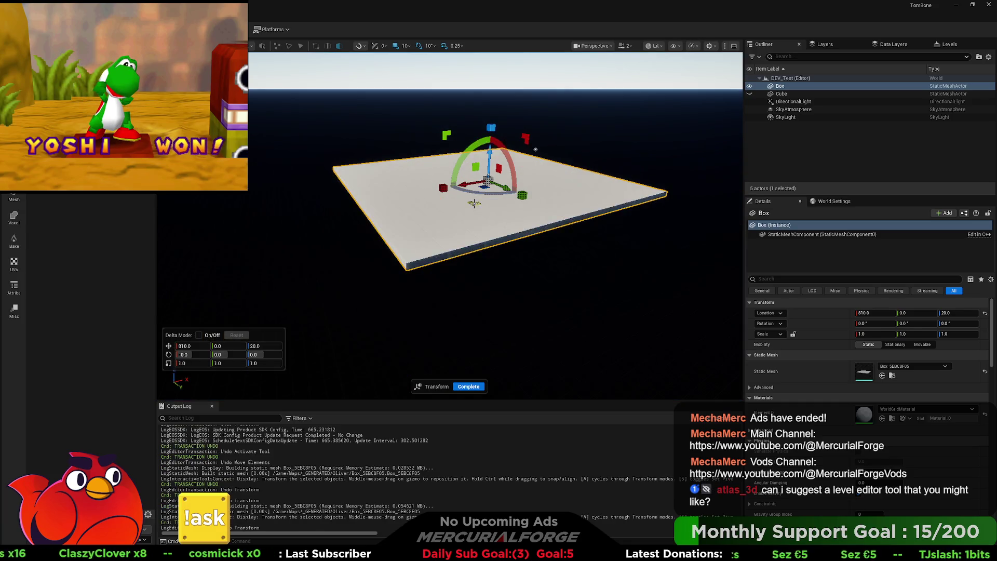
{"action": "key", "text": "ctrl+z"}
{"action": "key", "text": "ctrl+z"}
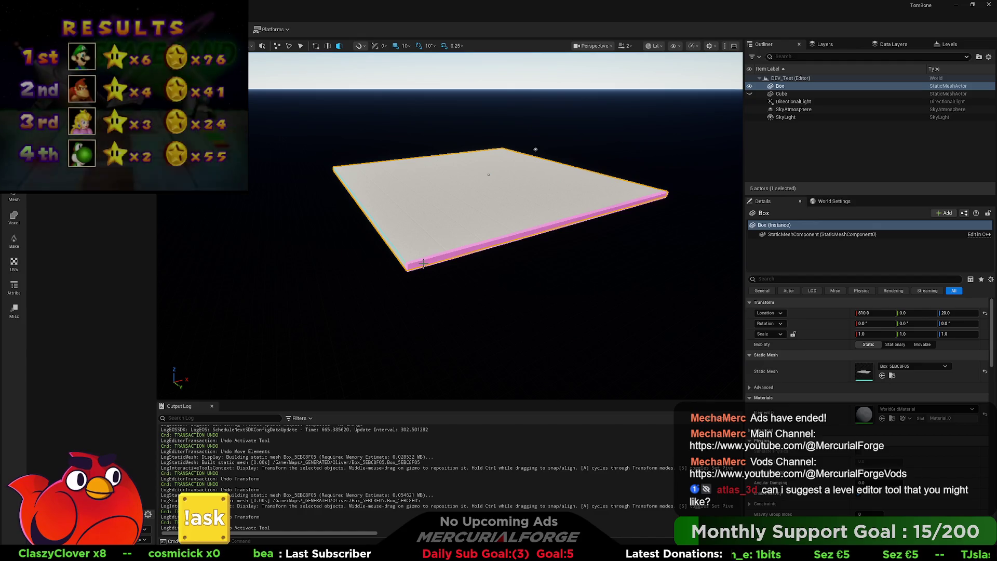
{"action": "scroll", "coordinate": [529, 157], "scroll_direction": "up", "scroll_amount": 5}
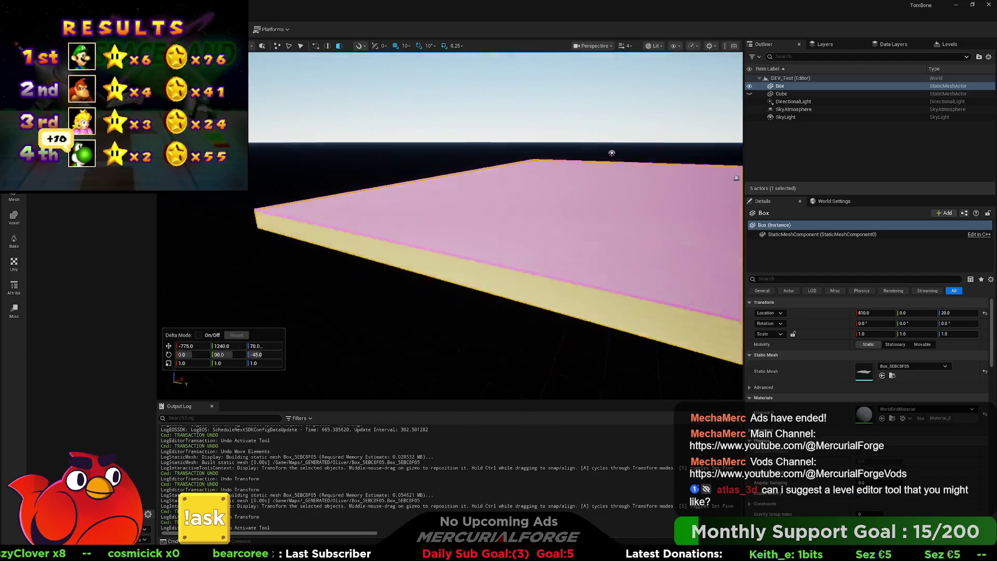
{"action": "scroll", "coordinate": [529, 157], "scroll_direction": "down", "scroll_amount": 5}
{"action": "scroll", "coordinate": [417, 231], "scroll_direction": "down", "scroll_amount": 1}
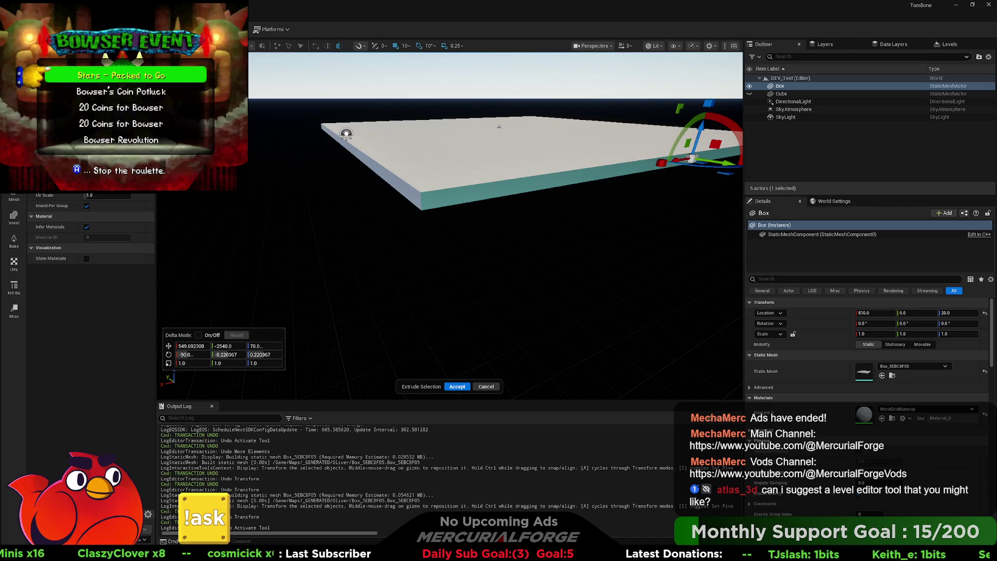
- Hide the face handles and orbit around the slab, including its underside, to inspect the extrusion
{"action": "key", "text": "Escape"}
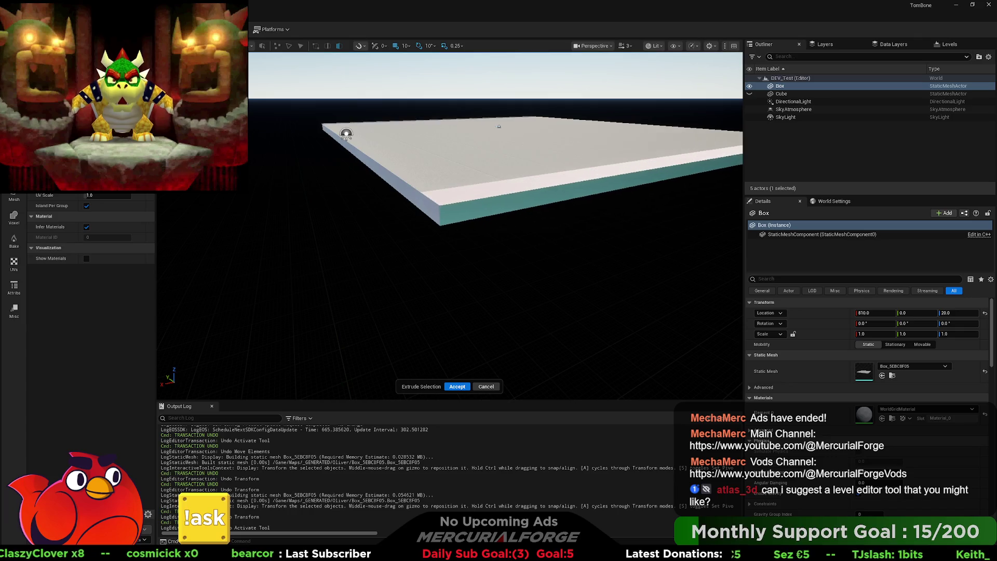
{"action": "mouse_move", "coordinate": [346, 134]}
{"action": "left_mouse_down"}
{"action": "mouse_move", "coordinate": [345, 171]}
{"action": "mouse_move", "coordinate": [280, 177]}
{"action": "mouse_move", "coordinate": [270, 187]}
{"action": "mouse_move", "coordinate": [303, 165]}
{"action": "left_mouse_up"}
{"action": "mouse_move", "coordinate": [524, 170]}
{"action": "left_mouse_down"}
{"action": "mouse_move", "coordinate": [523, 193]}
{"action": "mouse_move", "coordinate": [664, 229]}
{"action": "mouse_move", "coordinate": [445, 239]}
{"action": "mouse_move", "coordinate": [351, 65]}
{"action": "left_mouse_up"}
{"action": "mouse_move", "coordinate": [483, 218]}
{"action": "left_mouse_down"}
{"action": "mouse_move", "coordinate": [499, 203]}
{"action": "mouse_move", "coordinate": [514, 250]}
{"action": "mouse_move", "coordinate": [279, 148]}
{"action": "left_mouse_up"}
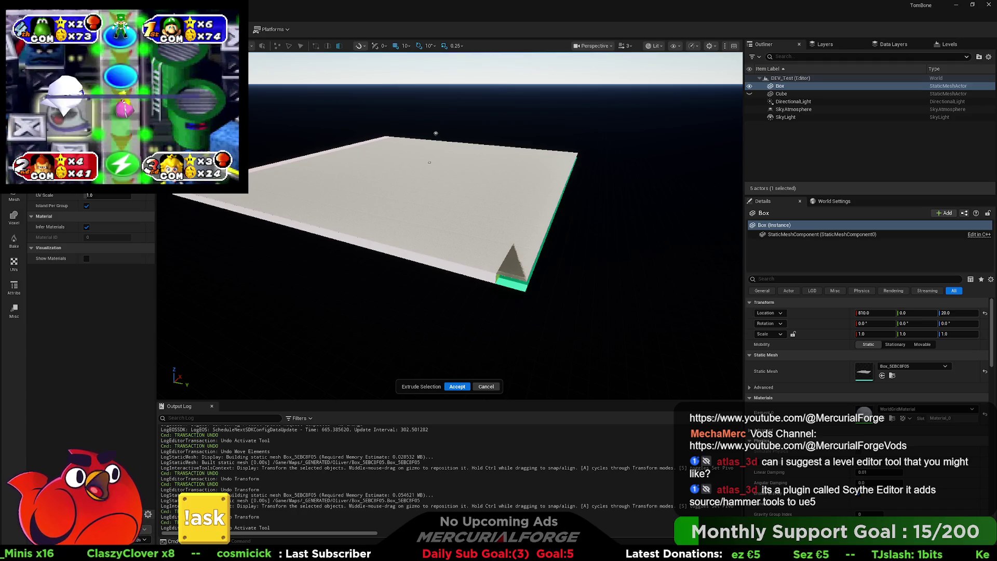
- Show the Misc tools, cancel the pending extrusion, and select the slab
{"action": "left_click", "coordinate": [14, 312]}
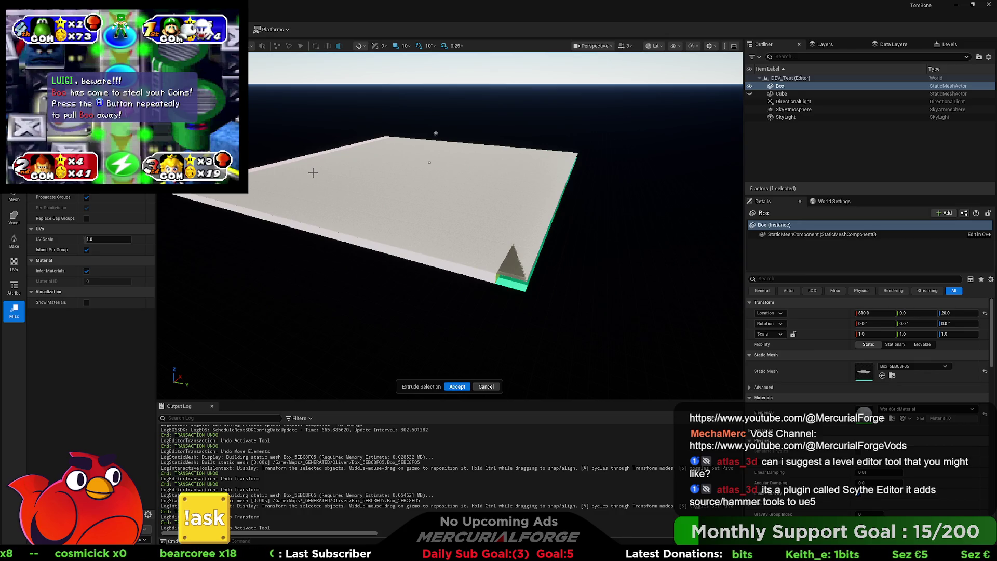
{"action": "key", "text": "Return"}
{"action": "left_click", "coordinate": [391, 261]}
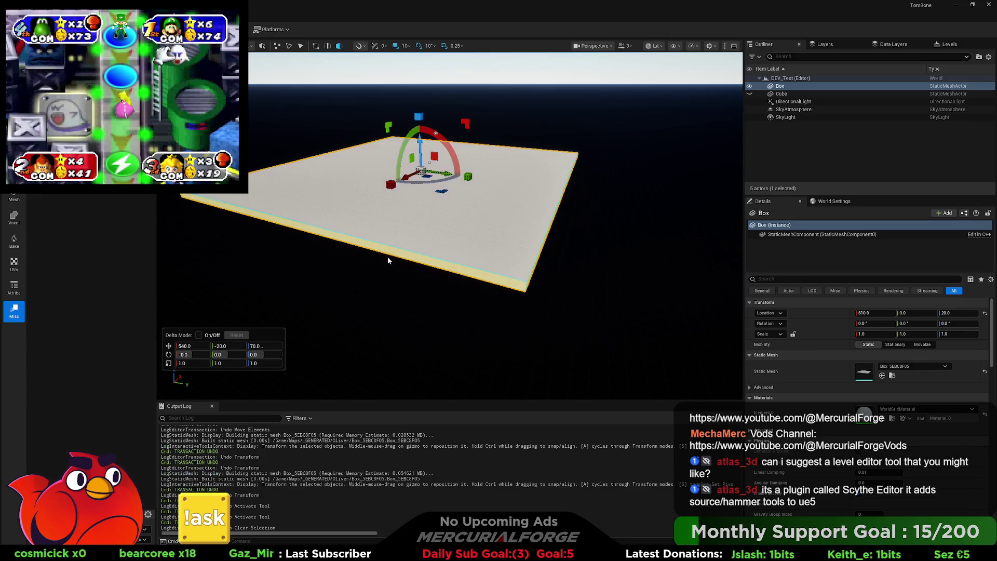
- Reselect the slab's face, tilting the view down closer to it
{"action": "left_click", "coordinate": [375, 259]}
{"action": "mouse_move", "coordinate": [403, 248]}
{"action": "left_mouse_down"}
{"action": "mouse_move", "coordinate": [448, 190]}
{"action": "mouse_move", "coordinate": [396, 272]}
{"action": "left_mouse_up"}
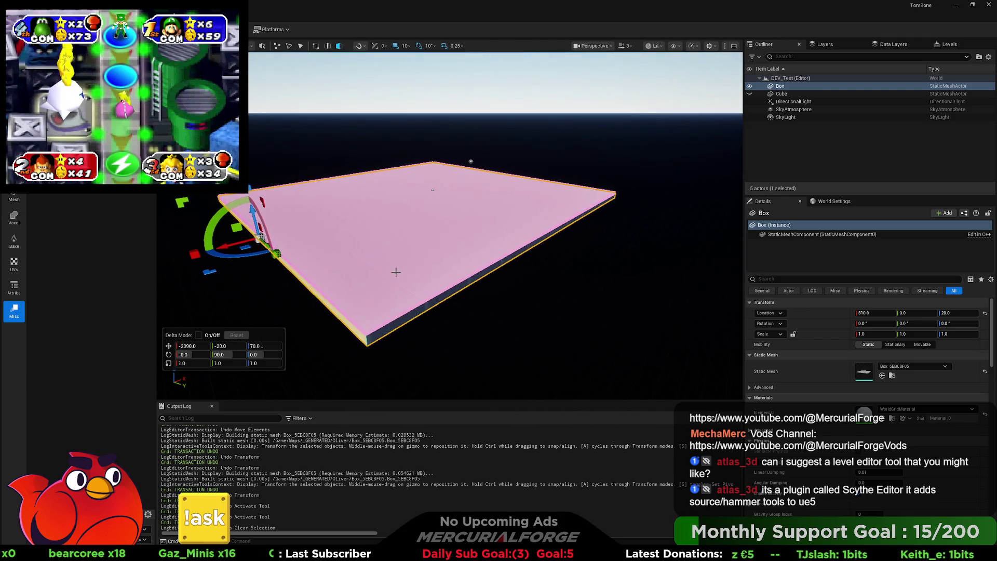
{"action": "left_click", "coordinate": [442, 282]}
{"action": "mouse_move", "coordinate": [475, 260]}
{"action": "left_mouse_down"}
{"action": "mouse_move", "coordinate": [624, 183]}
{"action": "mouse_move", "coordinate": [494, 232]}
{"action": "left_mouse_up"}
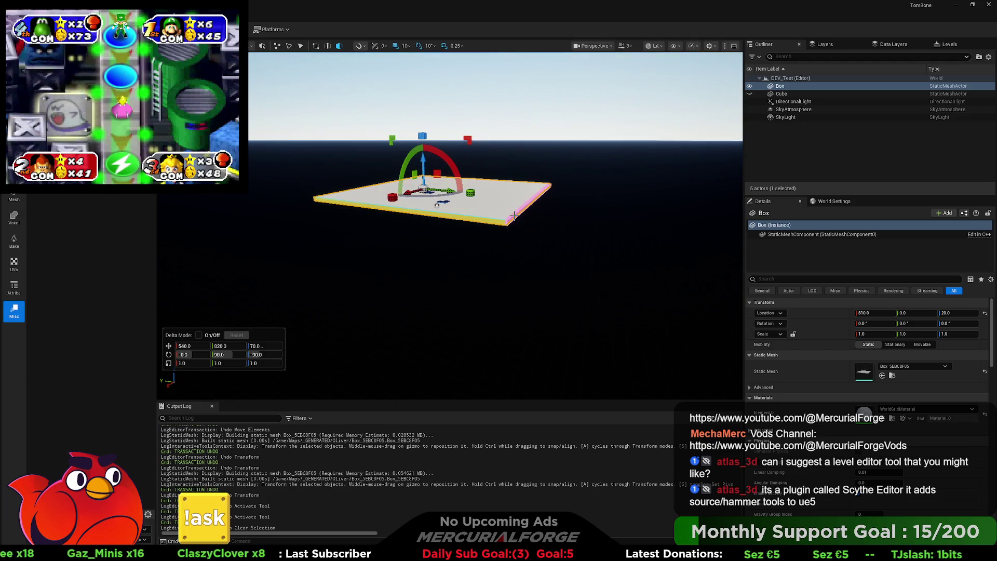
{"action": "left_click", "coordinate": [496, 222]}
{"action": "left_click_drag", "start_coordinate": [437, 204], "coordinate": [422, 251]}
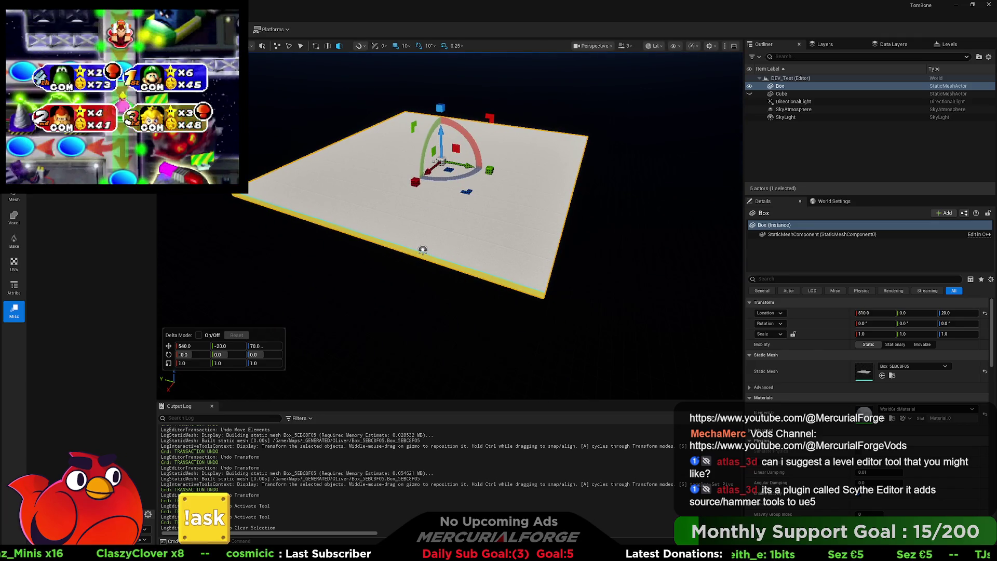
- Extrude the selected face, then add a pivot actor at 870, 0, 20 from the Misc tools
{"action": "key", "text": "e"}
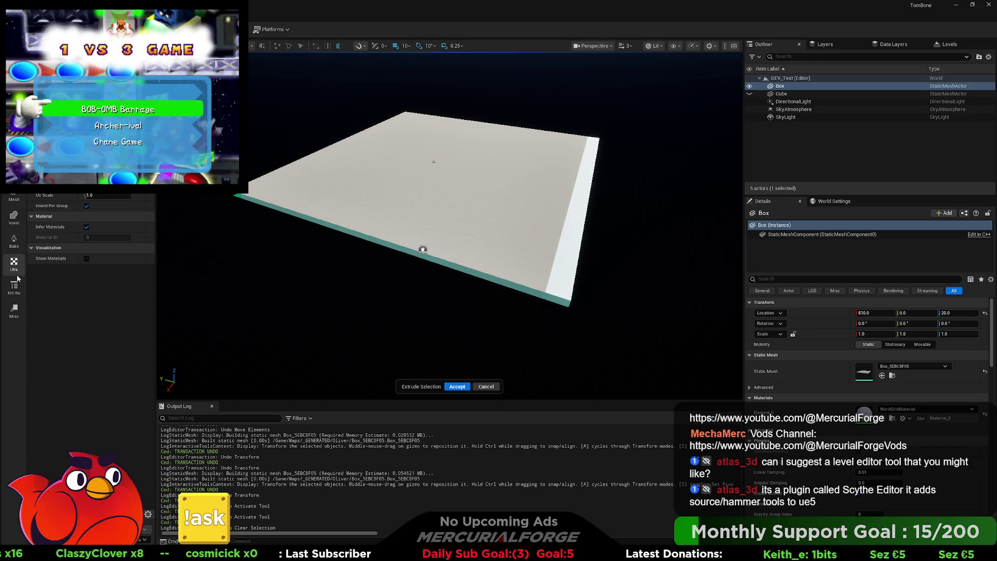
{"action": "left_click", "coordinate": [14, 310]}
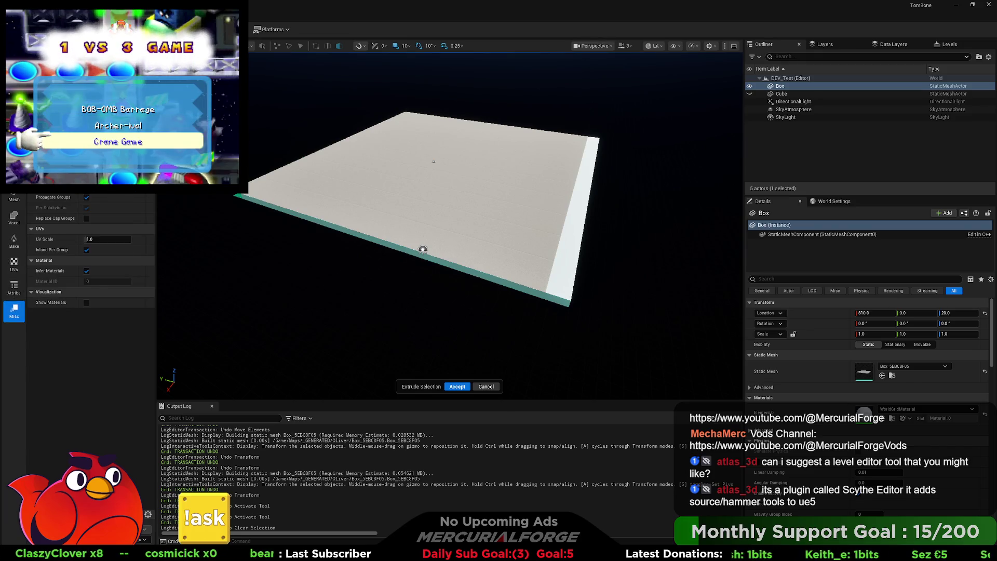
{"action": "left_click", "coordinate": [41, 57]}
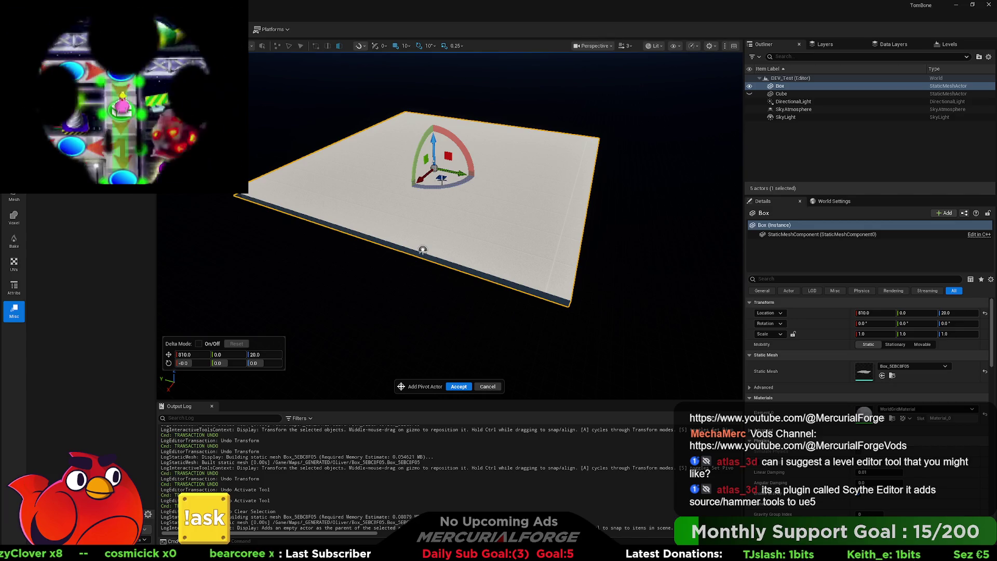
- Undo the pivot actor and extrusion, deselect the Box, and fly over the slab
{"action": "mouse_move", "coordinate": [435, 180]}
{"action": "left_mouse_down"}
{"action": "mouse_move", "coordinate": [386, 144]}
{"action": "mouse_move", "coordinate": [394, 148]}
{"action": "mouse_move", "coordinate": [324, 118]}
{"action": "mouse_move", "coordinate": [507, 148]}
{"action": "left_mouse_up"}
{"action": "key", "text": "ctrl+z"}
{"action": "key", "text": "ctrl+z"}
{"action": "key", "text": "ctrl+z"}
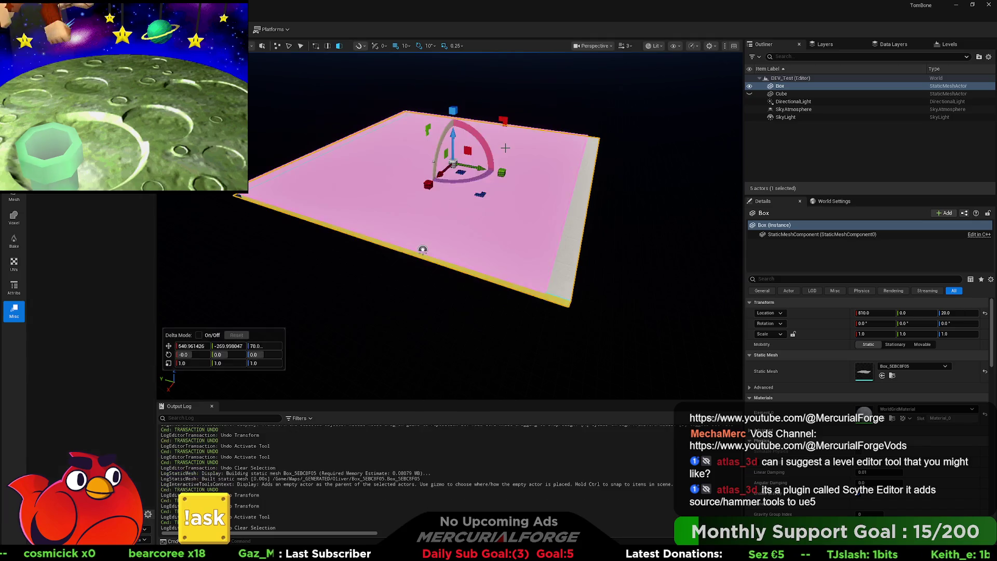
{"action": "left_click", "coordinate": [602, 258]}
{"action": "mouse_move", "coordinate": [532, 240]}
{"action": "left_mouse_down"}
{"action": "mouse_move", "coordinate": [532, 197]}
{"action": "mouse_move", "coordinate": [532, 239]}
{"action": "mouse_move", "coordinate": [531, 218]}
{"action": "mouse_move", "coordinate": [543, 218]}
{"action": "mouse_move", "coordinate": [521, 226]}
{"action": "mouse_move", "coordinate": [521, 211]}
{"action": "left_mouse_up"}
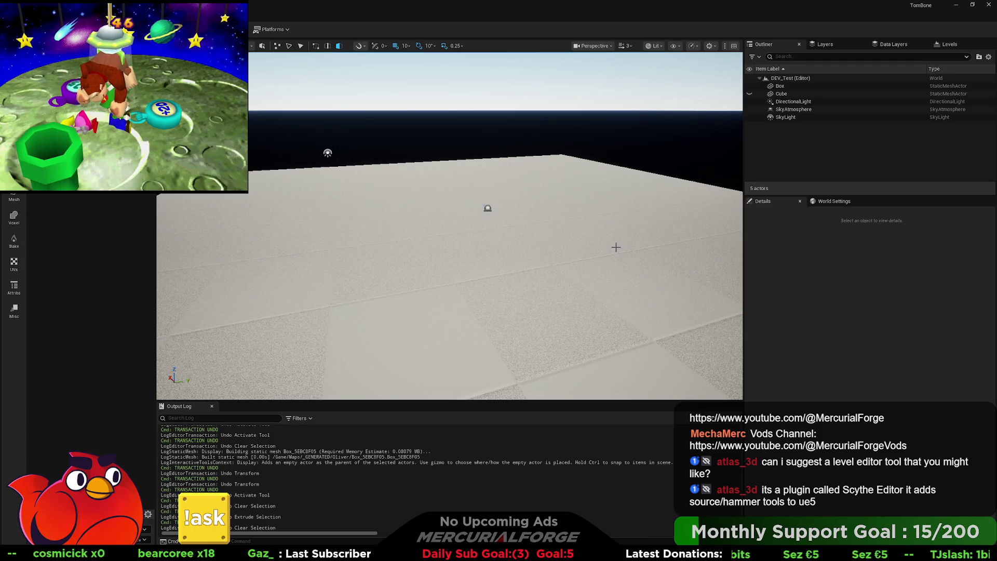
{"action": "key", "text": "alt+Tab"}
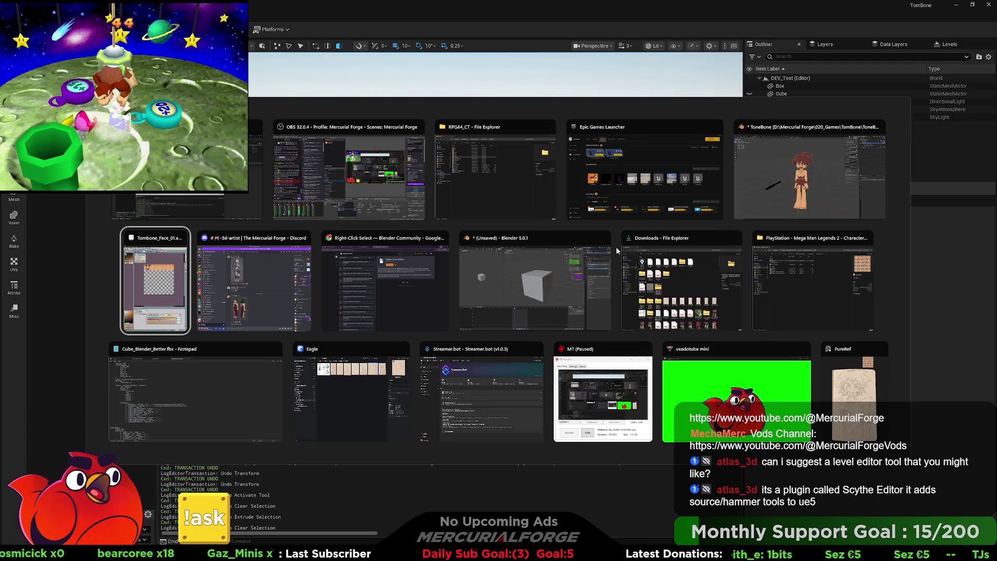
{"action": "key", "text": "Tab"}
{"action": "key", "text": "Tab"}
{"action": "key", "text": "Escape"}
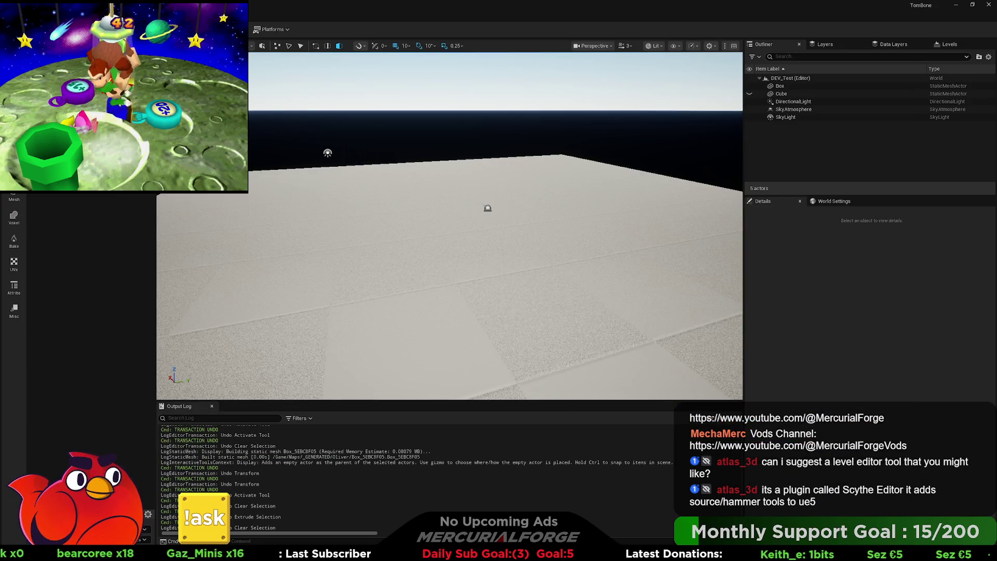
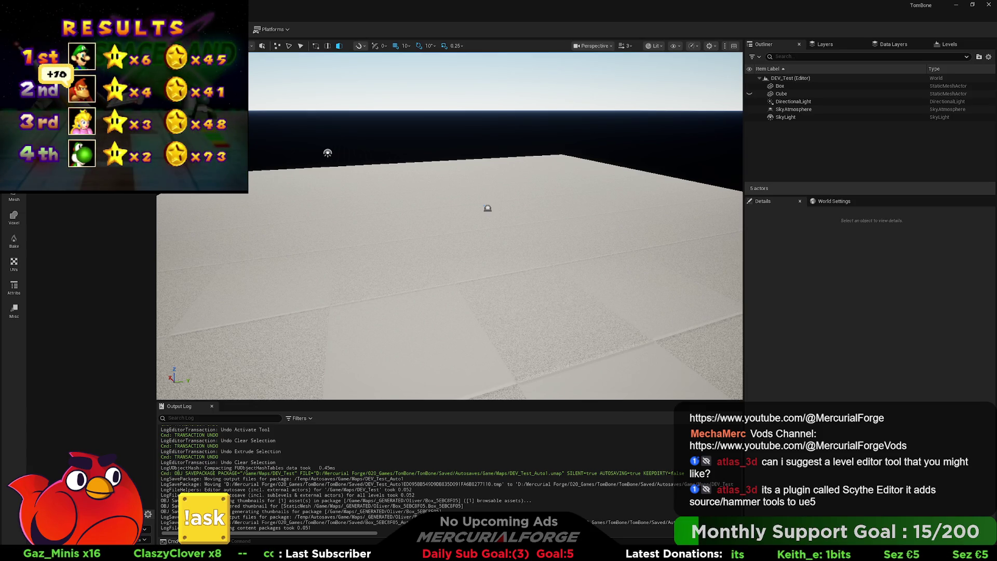
- Playtest DEV_Test twice with Alt+P, then select the Box floor slab and raise it along Z
{"action": "left_click_drag", "start_coordinate": [449, 260], "coordinate": [450, 228]}
{"action": "key", "text": "alt+p"}
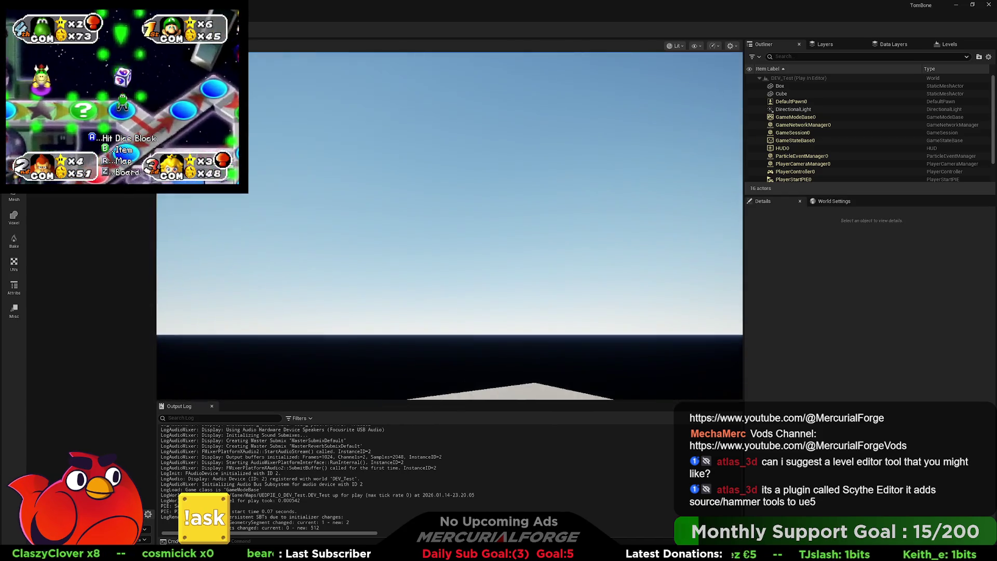
{"action": "key", "text": "Escape"}
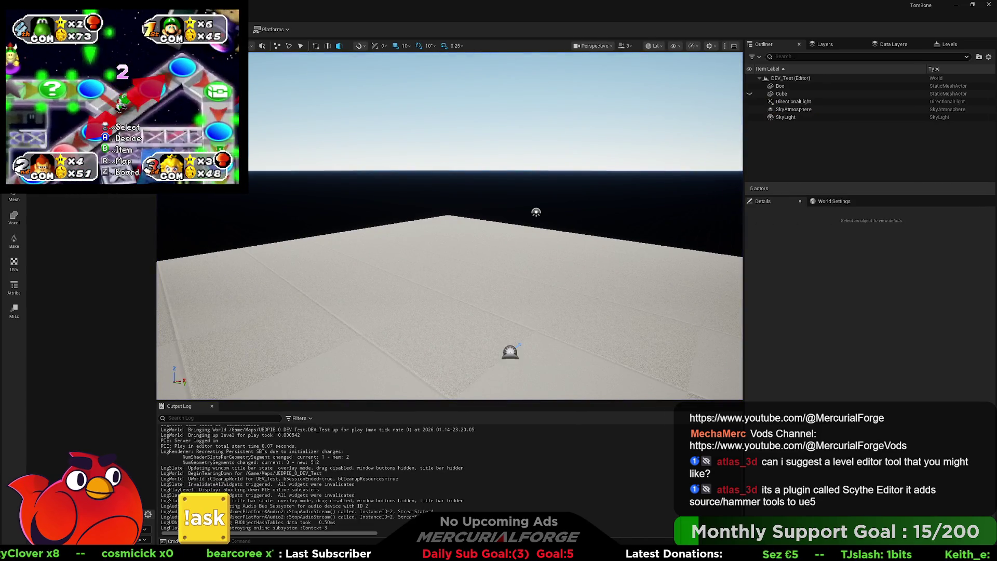
{"action": "key", "text": "alt+p"}
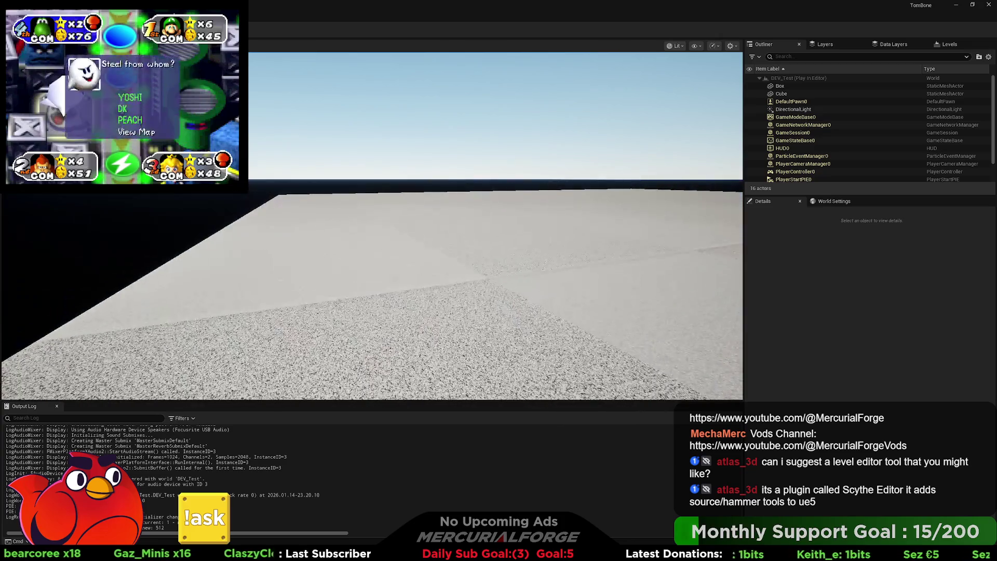
{"action": "key", "text": "Escape"}
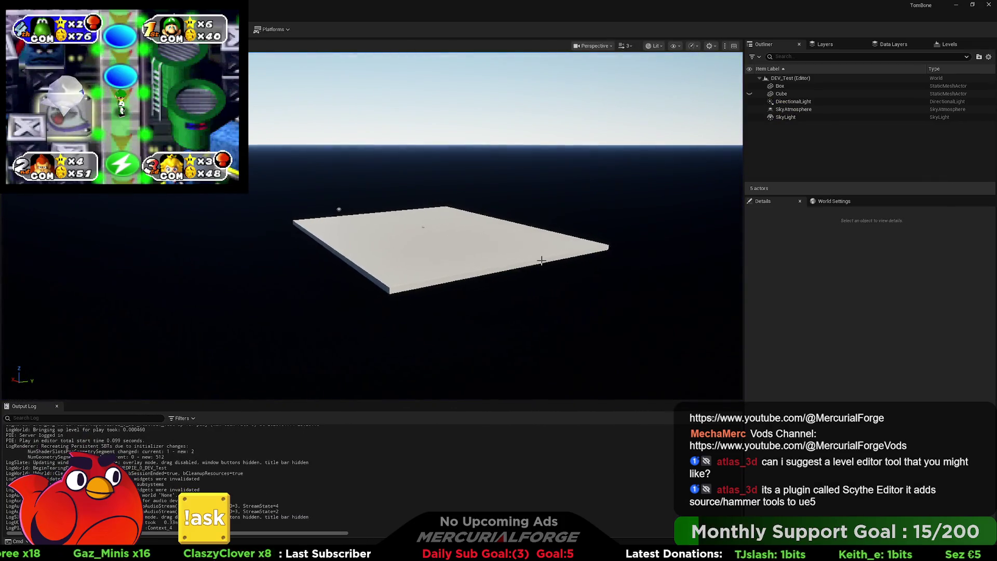
{"action": "left_click", "coordinate": [443, 261]}
{"action": "mouse_move", "coordinate": [422, 213]}
{"action": "left_mouse_down"}
{"action": "mouse_move", "coordinate": [448, 91]}
{"action": "mouse_move", "coordinate": [435, 300]}
{"action": "mouse_move", "coordinate": [457, 353]}
{"action": "mouse_move", "coordinate": [440, 300]}
{"action": "mouse_move", "coordinate": [441, 239]}
{"action": "mouse_move", "coordinate": [444, 296]}
{"action": "left_mouse_up"}
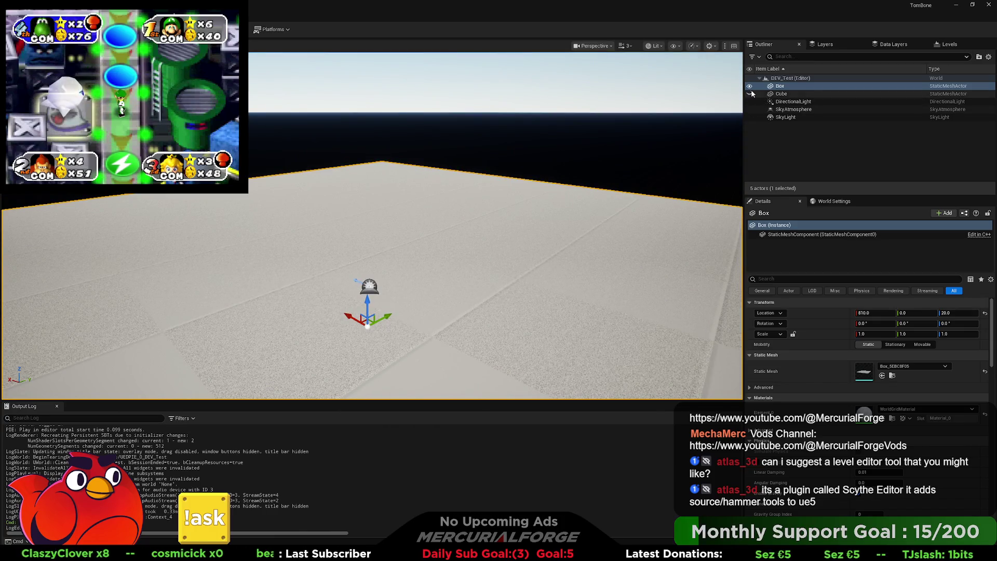
- Raise the Box slab to Z 910 and playtest the level
{"action": "scroll", "coordinate": [588, 229], "scroll_direction": "down", "scroll_amount": 3}
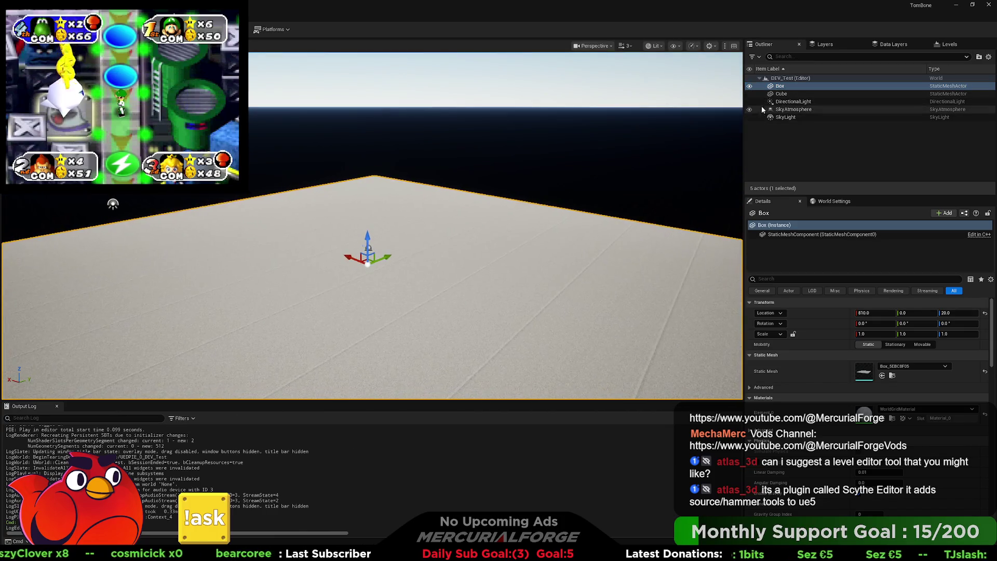
{"action": "scroll", "coordinate": [524, 242], "scroll_direction": "down", "scroll_amount": 5}
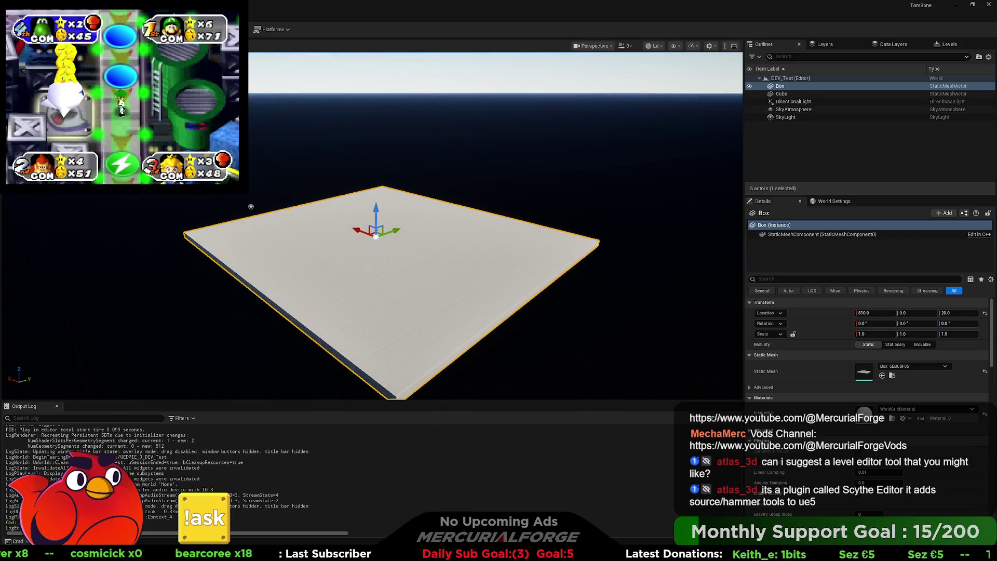
{"action": "left_click_drag", "start_coordinate": [496, 223], "coordinate": [444, 223]}
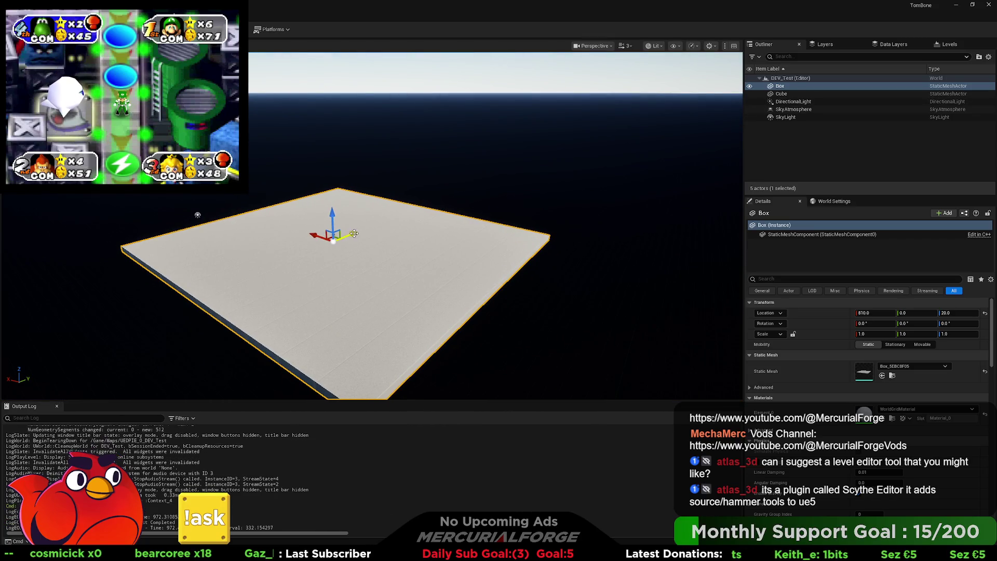
{"action": "mouse_move", "coordinate": [333, 214]}
{"action": "left_mouse_down"}
{"action": "mouse_move", "coordinate": [330, 200]}
{"action": "mouse_move", "coordinate": [439, 156]}
{"action": "mouse_move", "coordinate": [440, 193]}
{"action": "mouse_move", "coordinate": [394, 200]}
{"action": "mouse_move", "coordinate": [319, 186]}
{"action": "left_mouse_up"}
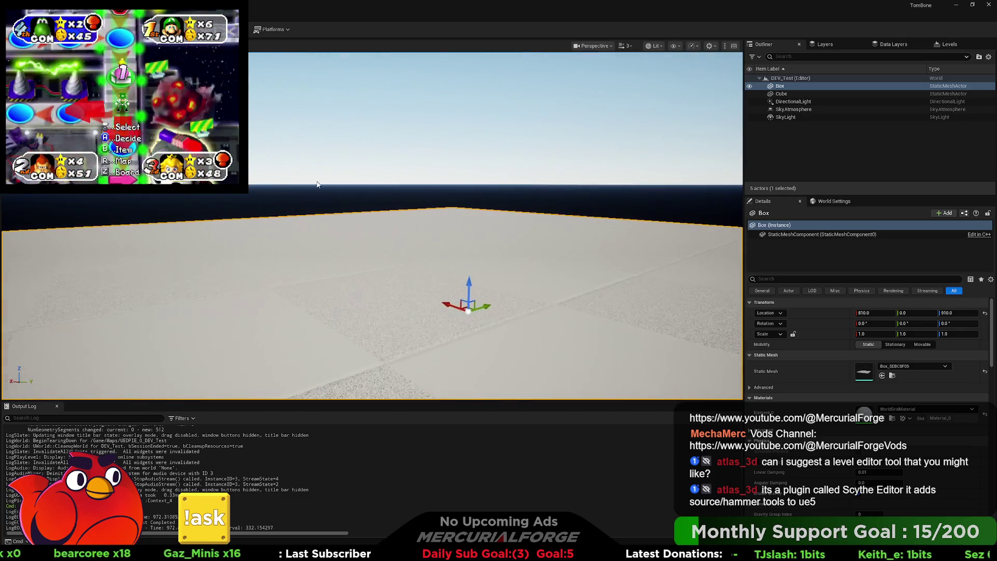
{"action": "key", "text": "alt+p"}
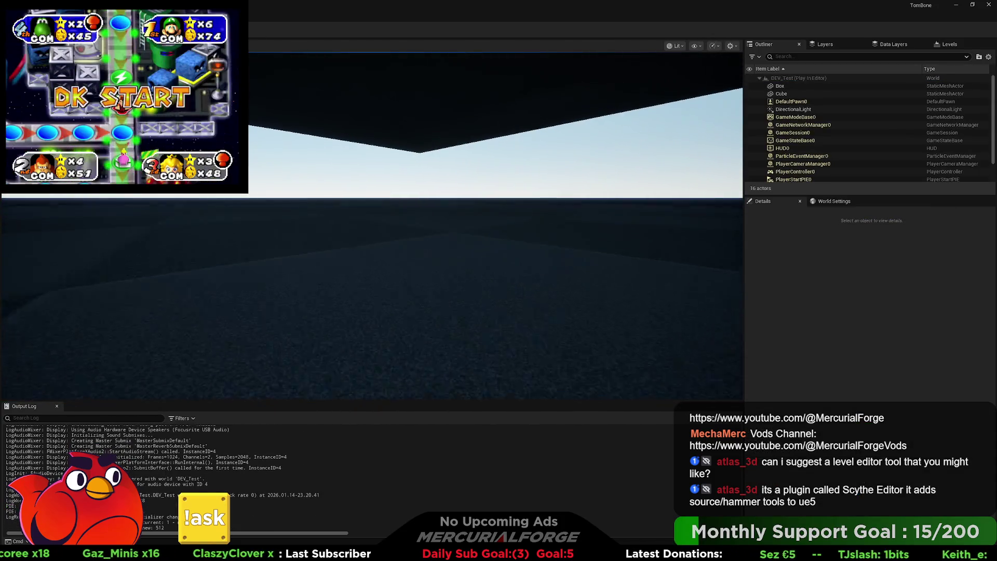
{"action": "key", "text": "Escape"}
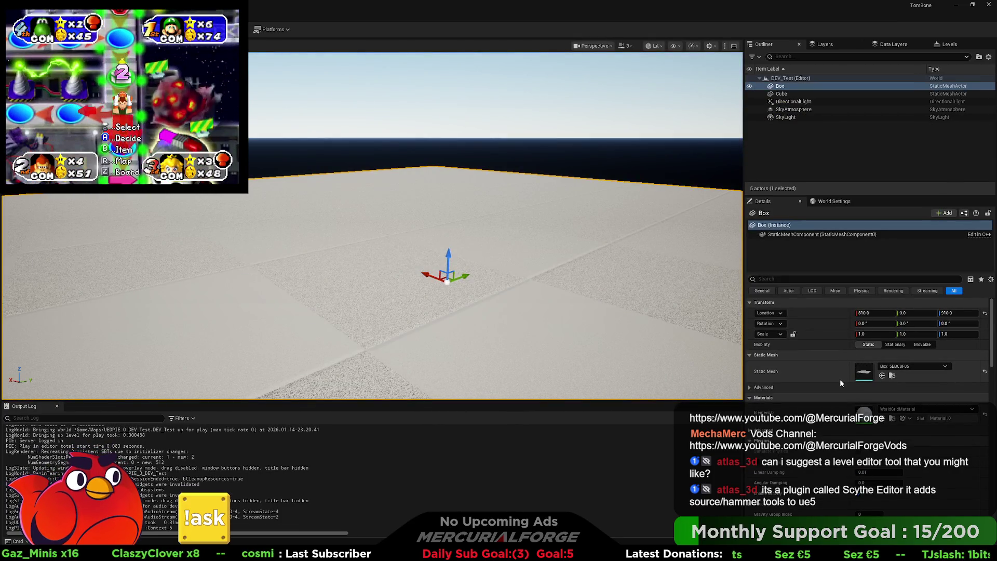
- Review the Box's Collision settings in Details, then delete the Box slab
{"action": "scroll", "coordinate": [839, 379], "scroll_direction": "down", "scroll_amount": 2}
{"action": "scroll", "coordinate": [840, 385], "scroll_direction": "down", "scroll_amount": 10}
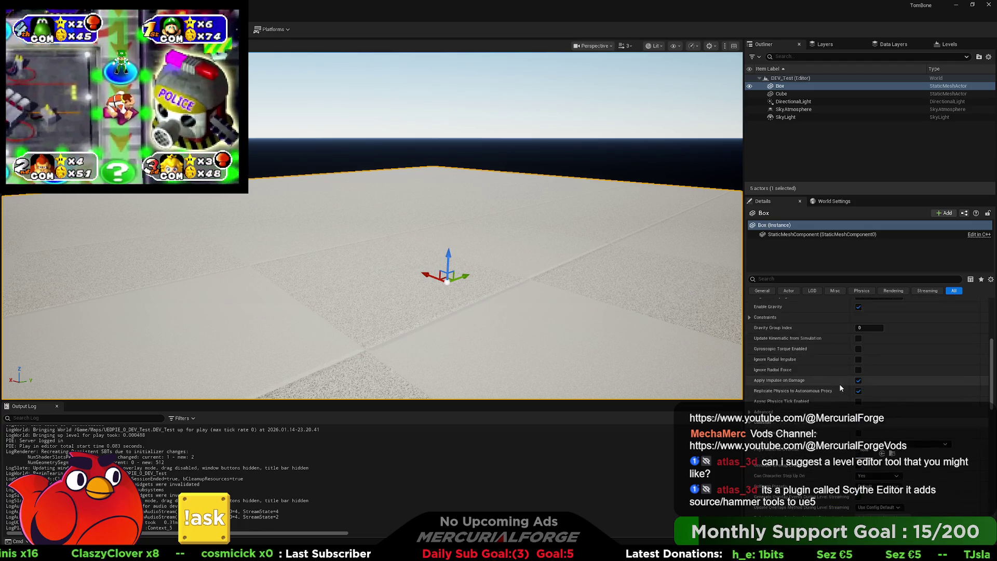
{"action": "scroll", "coordinate": [827, 385], "scroll_direction": "down", "scroll_amount": 2}
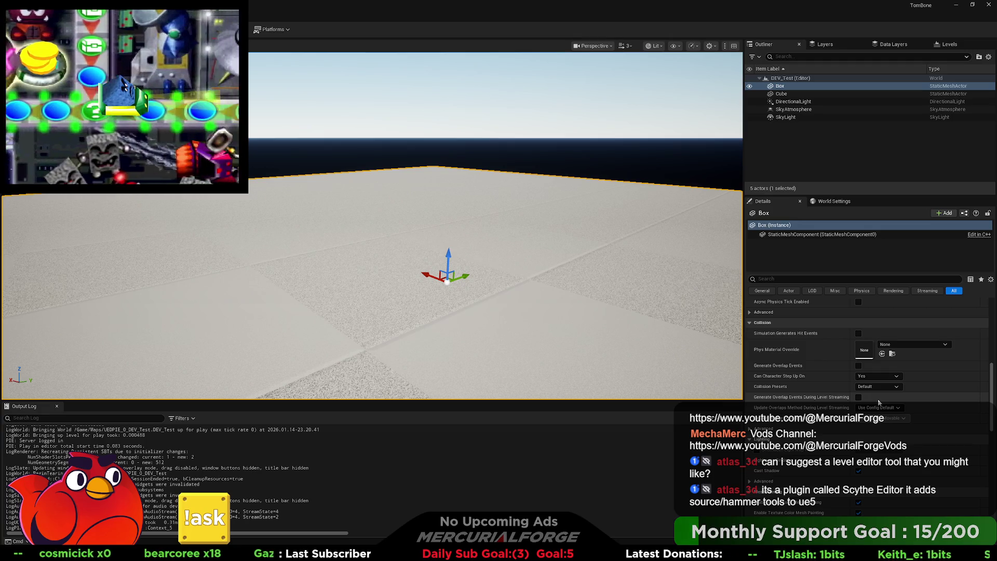
{"action": "key", "text": "Delete"}
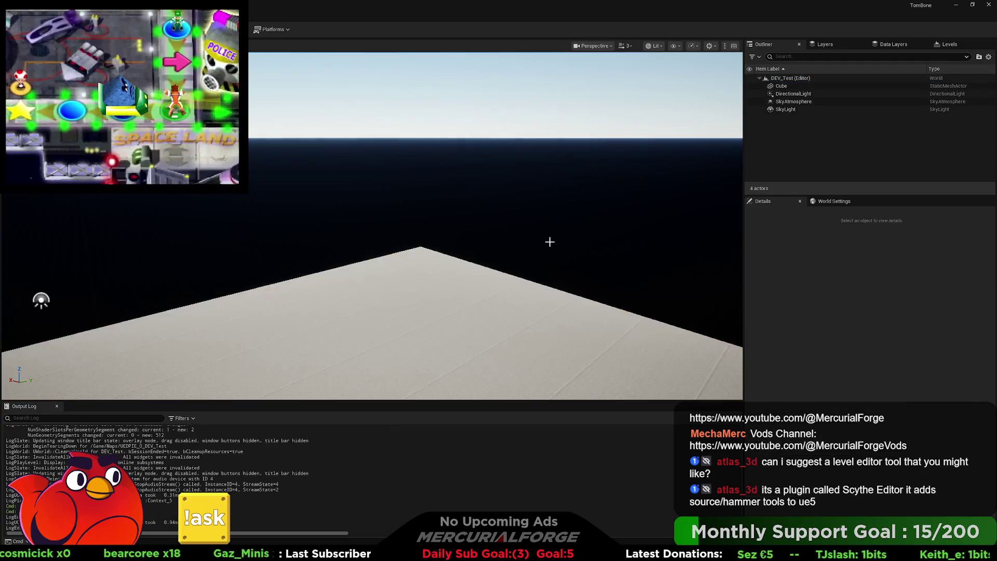
- Place a Volumetric Cloud in the level, then delete it again
{"action": "scroll", "coordinate": [267, 296], "scroll_direction": "down", "scroll_amount": 5}
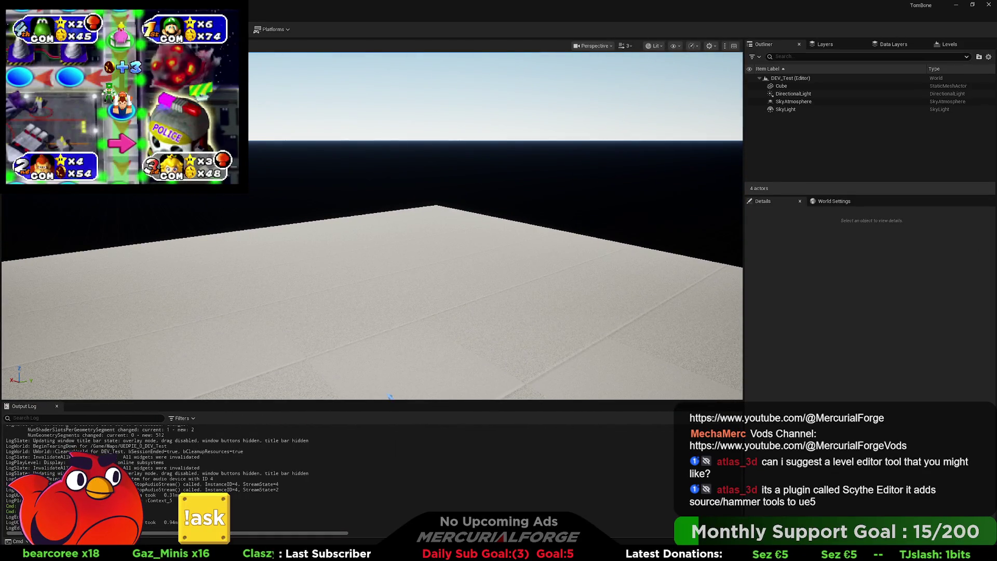
{"action": "key", "text": "ctrl+space"}
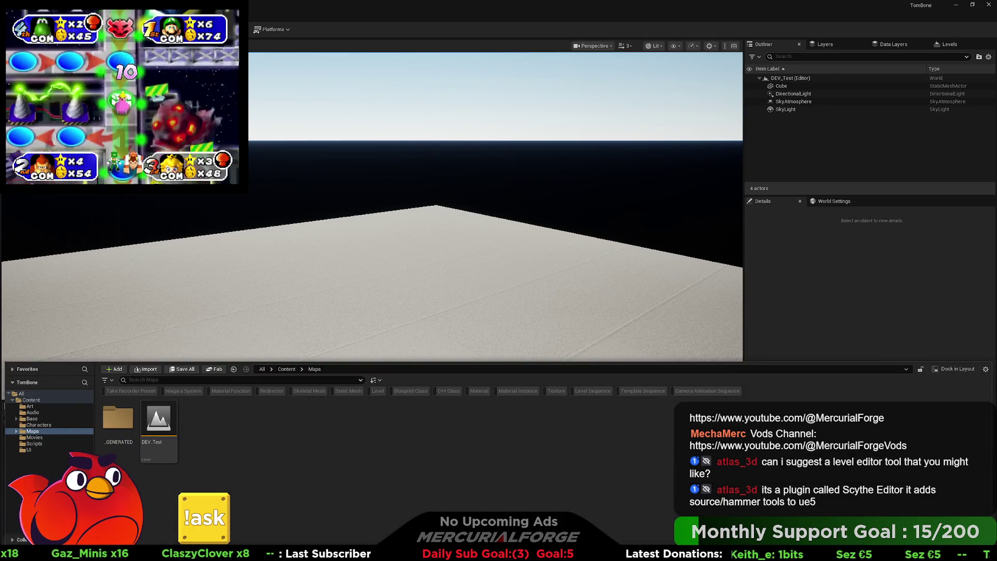
{"action": "right_click", "coordinate": [113, 195]}
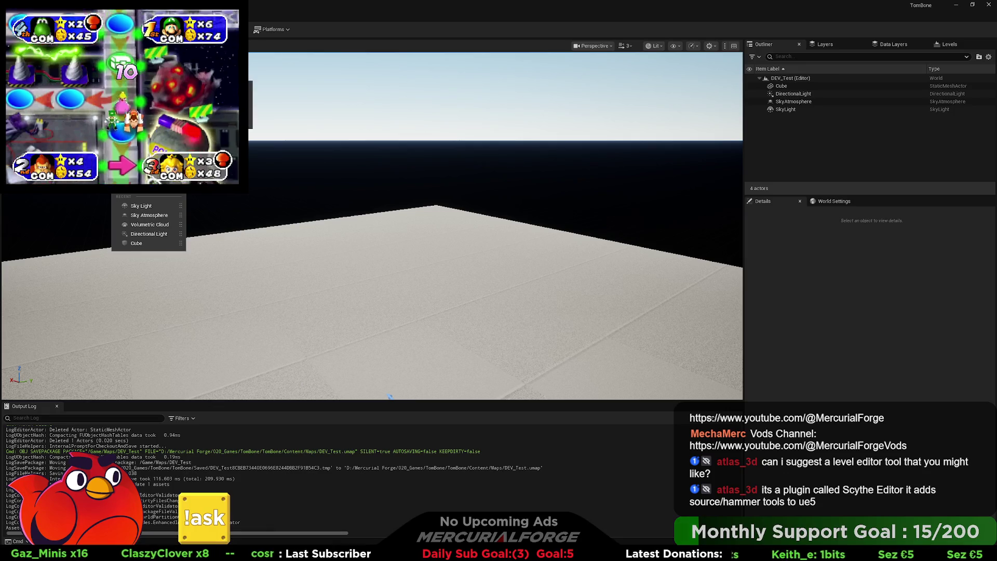
{"action": "mouse_move", "coordinate": [156, 158]}
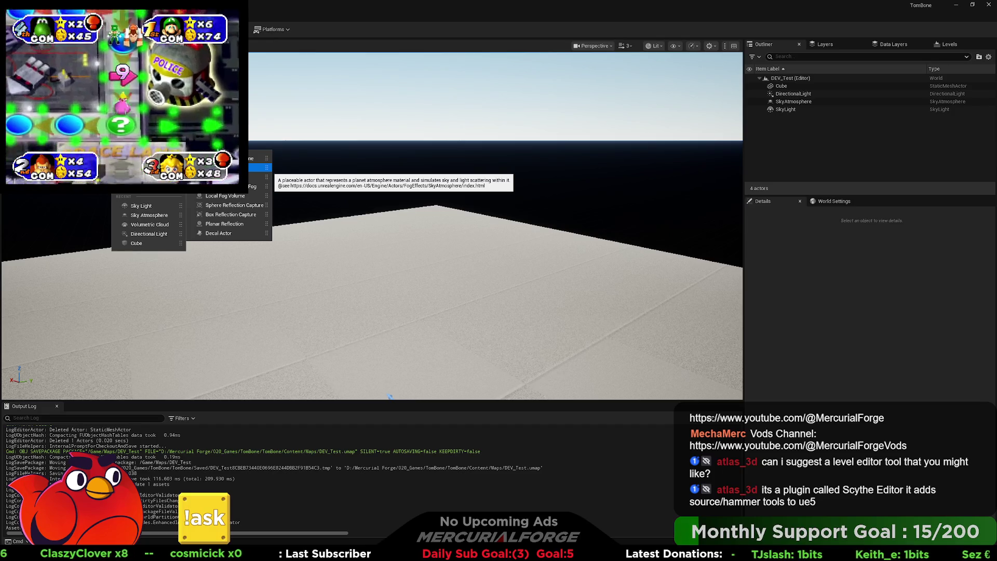
{"action": "left_click", "coordinate": [229, 177]}
{"action": "key", "text": "Delete"}
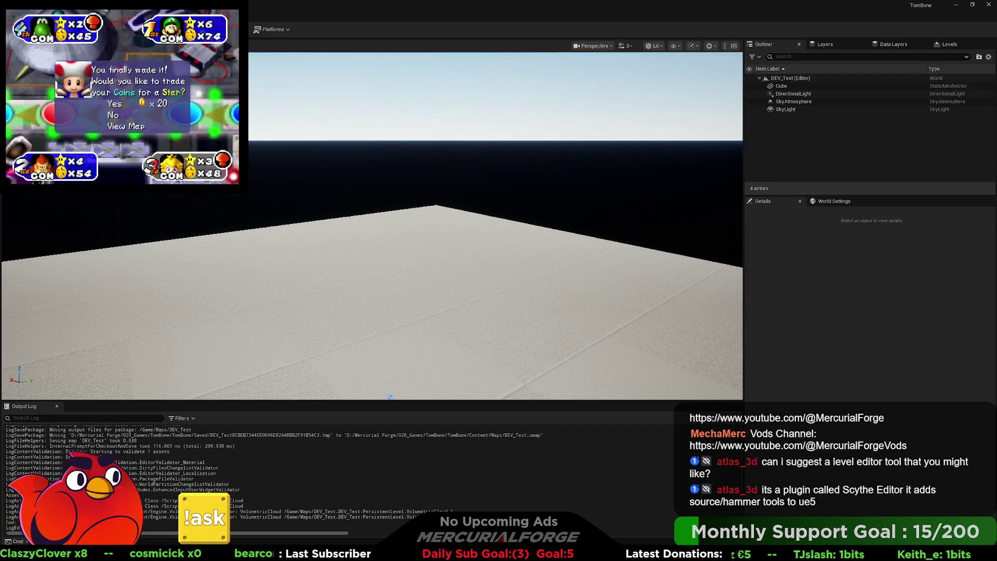
- Add an Exponential Height Fog actor from Visual Effects and frame the view on it
{"action": "left_click", "coordinate": [117, 29]}
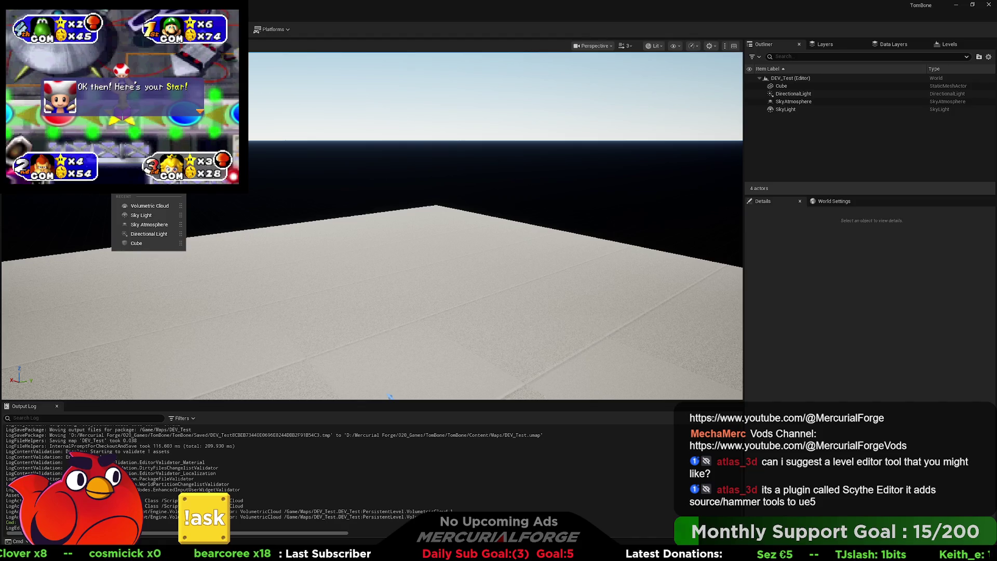
{"action": "mouse_move", "coordinate": [150, 155]}
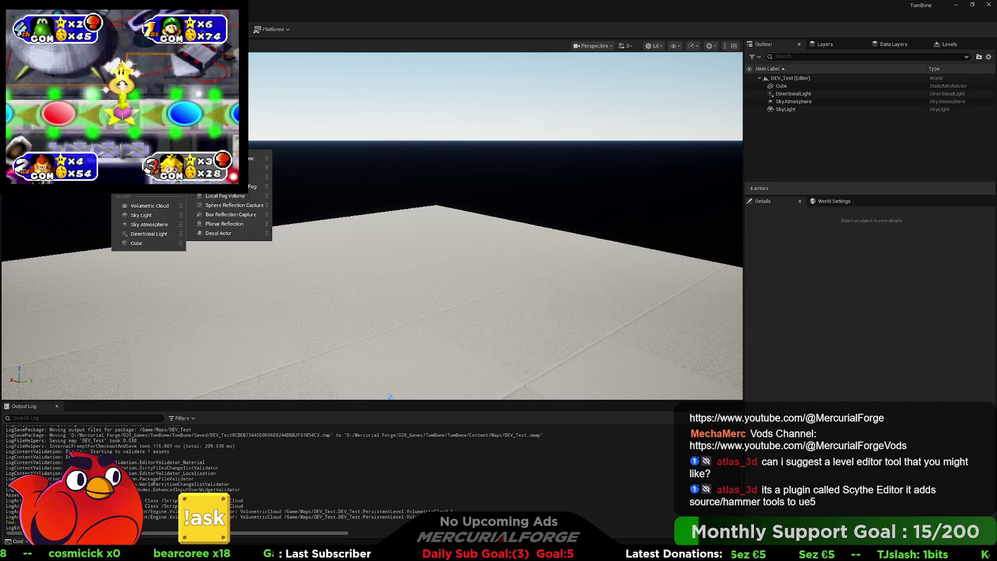
{"action": "left_click", "coordinate": [254, 186]}
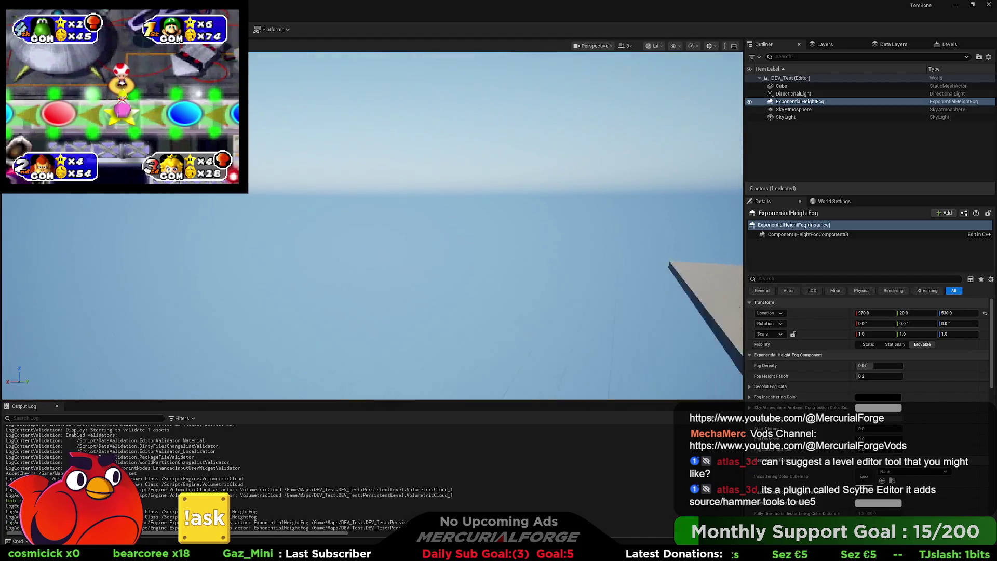
{"action": "key", "text": "f"}
{"action": "scroll", "coordinate": [372, 226], "scroll_direction": "up", "scroll_amount": 5}
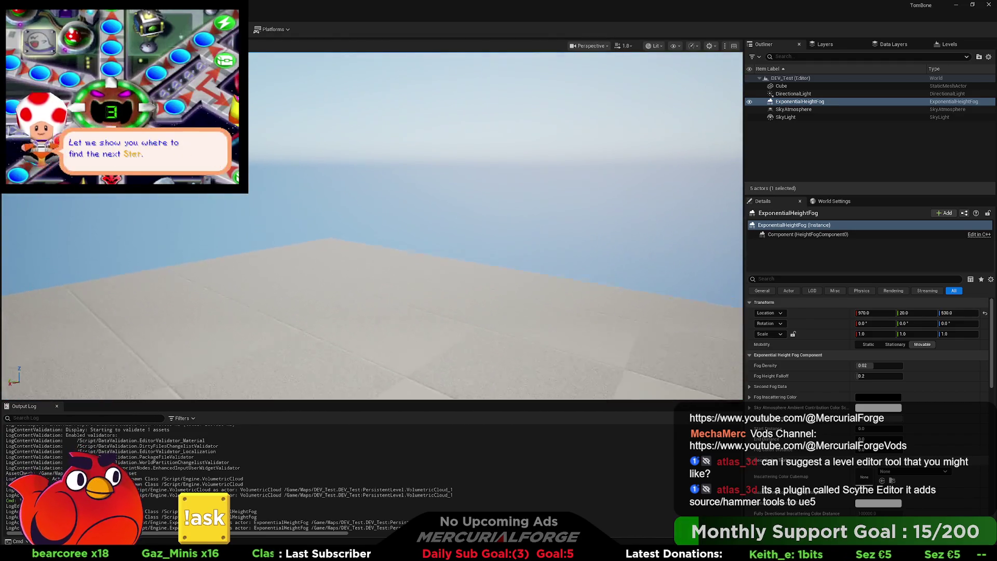
{"action": "scroll", "coordinate": [372, 226], "scroll_direction": "down", "scroll_amount": 4}
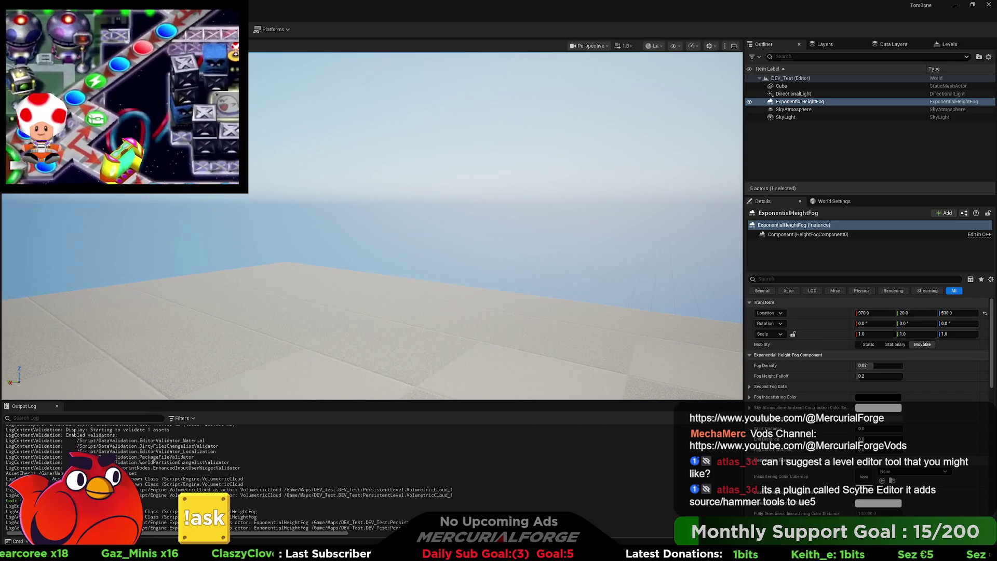
- Playtest the fogged level, then bring up the Content Drawer
{"action": "key", "text": "alt+p"}
{"action": "key", "text": "w"}
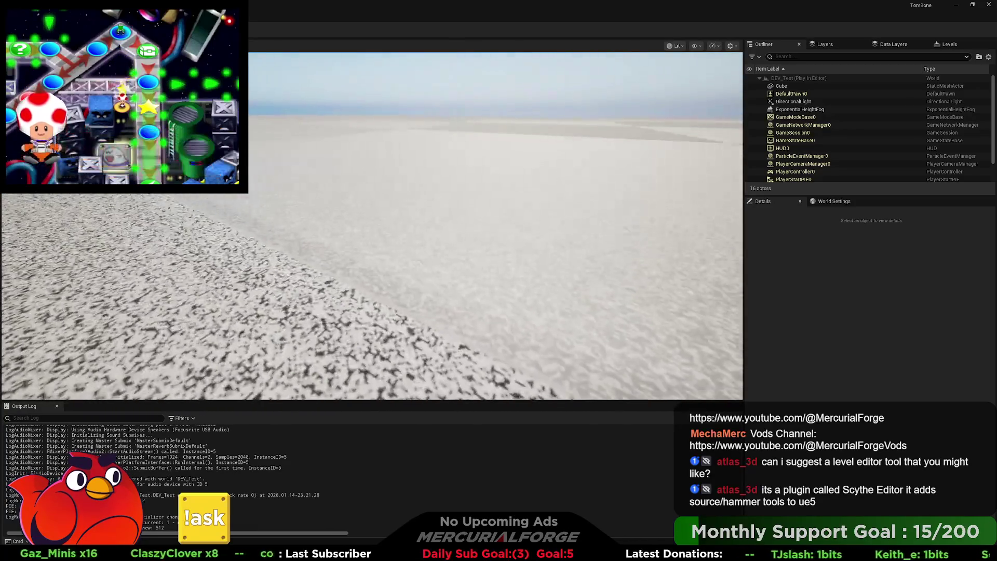
{"action": "key", "text": "Escape"}
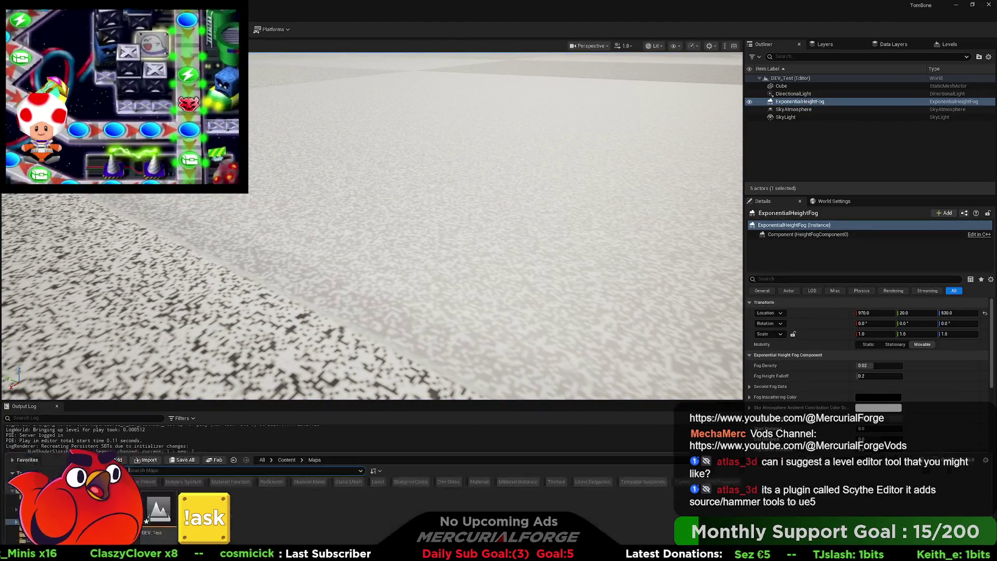
{"action": "key", "text": "ctrl+space"}
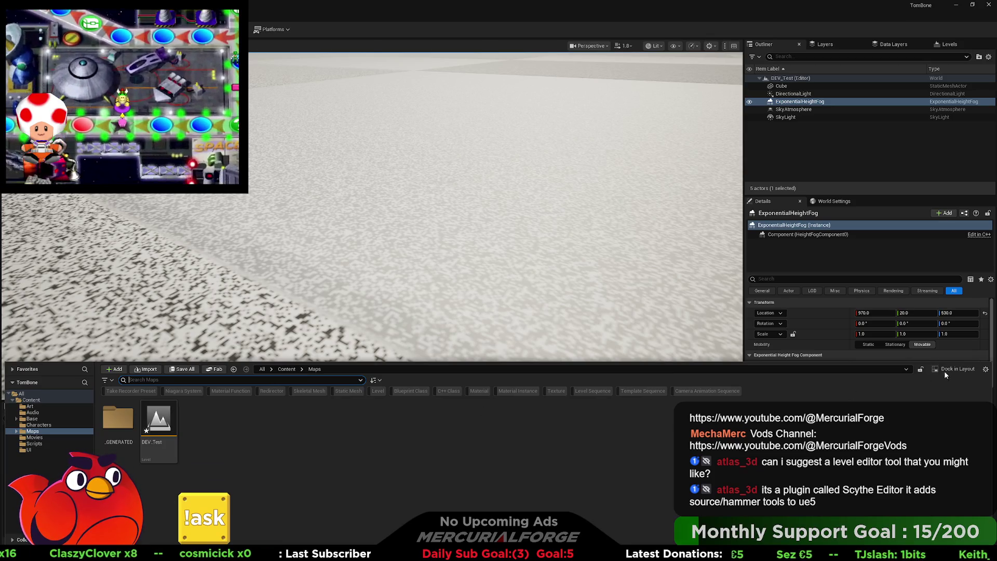
- Dock the Content Browser beside the Output Log and give it more room
{"action": "left_click", "coordinate": [956, 370]}
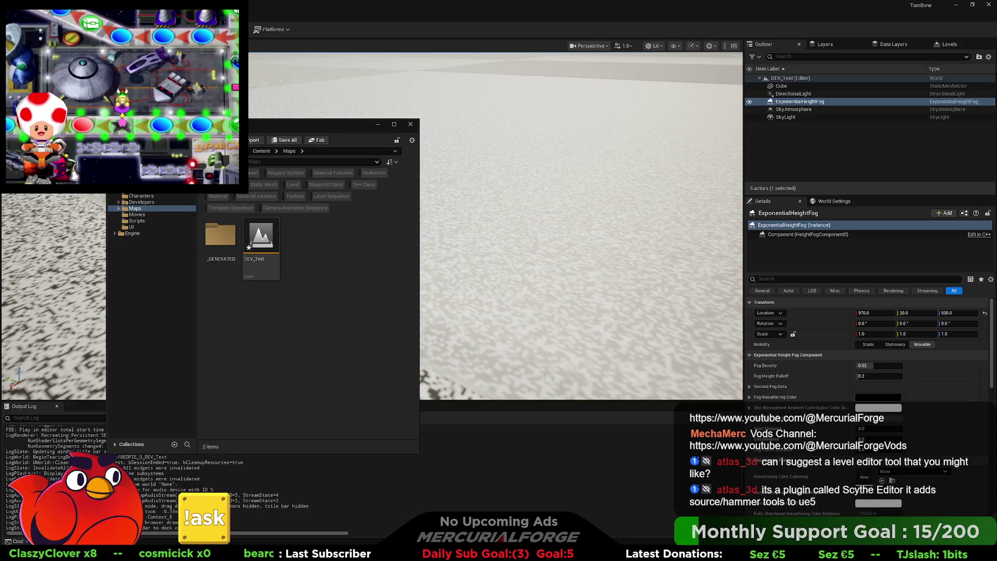
{"action": "left_click", "coordinate": [410, 123]}
{"action": "key", "text": "ctrl+space"}
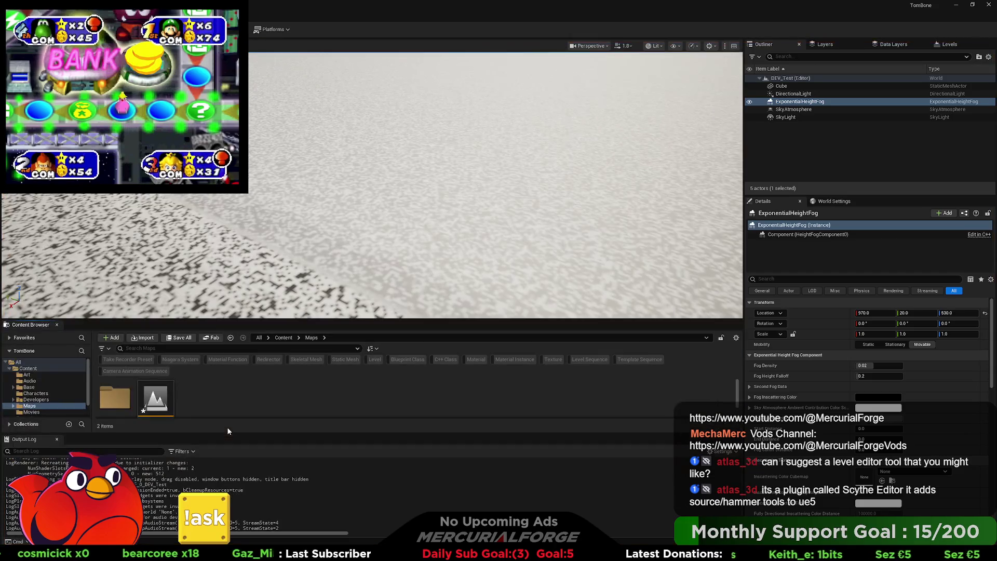
{"action": "left_click_drag", "start_coordinate": [36, 325], "coordinate": [237, 408]}
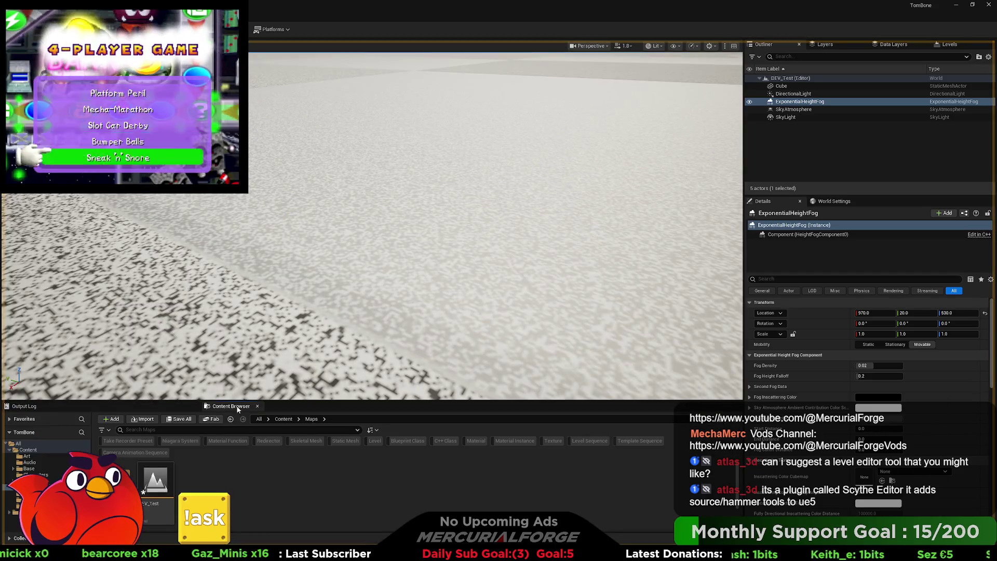
{"action": "left_click", "coordinate": [281, 397]}
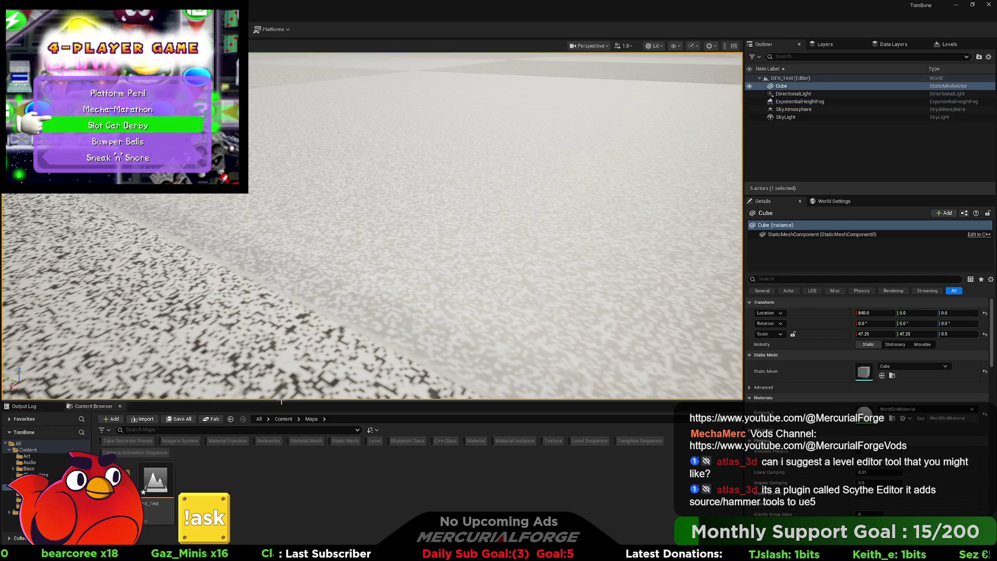
{"action": "left_click_drag", "start_coordinate": [281, 400], "coordinate": [282, 340]}
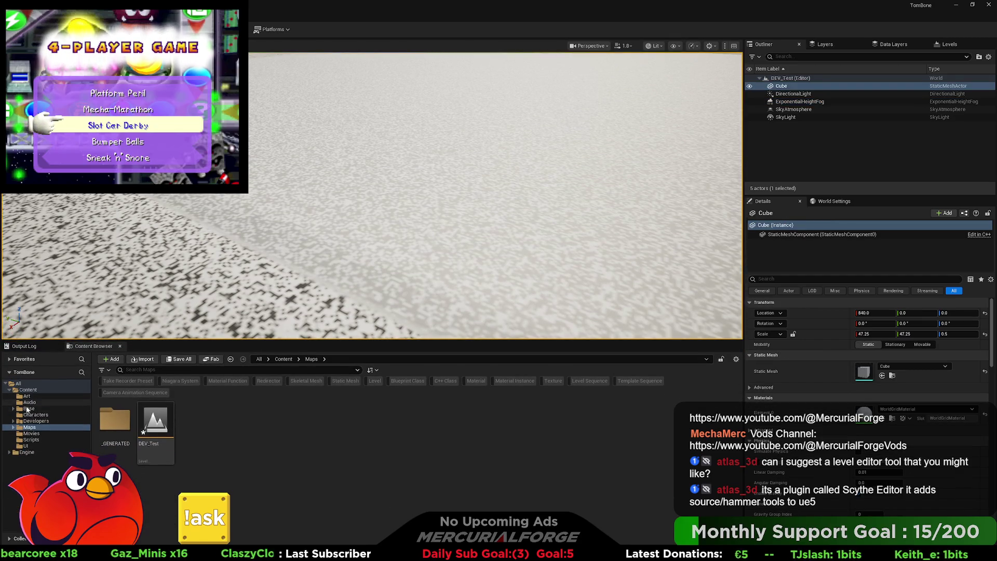
- Import ToneBone.fbx with its materials into Content > Developers > Oliver
{"action": "left_click", "coordinate": [37, 420]}
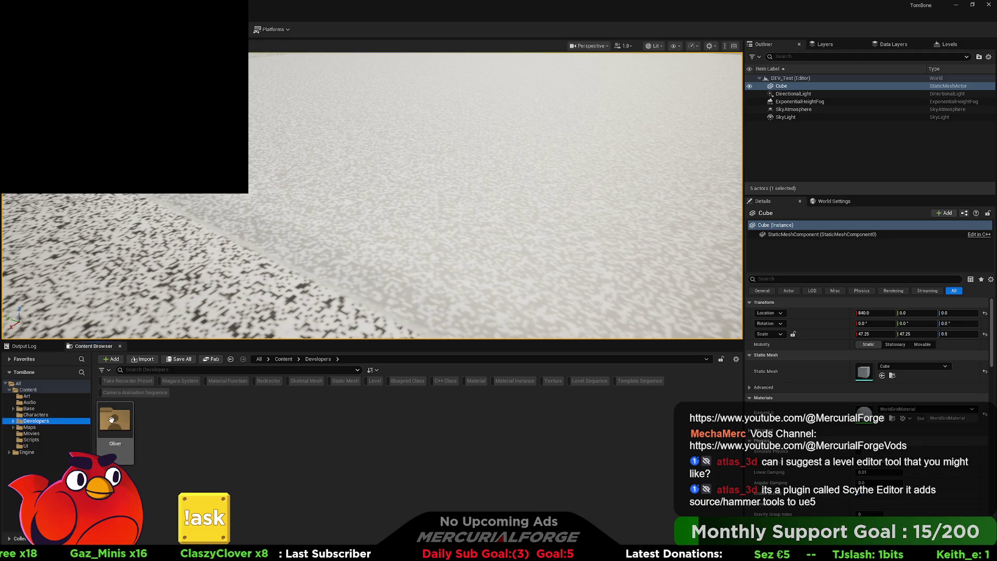
{"action": "double_click", "coordinate": [114, 422]}
{"action": "key", "text": "alt+Tab"}
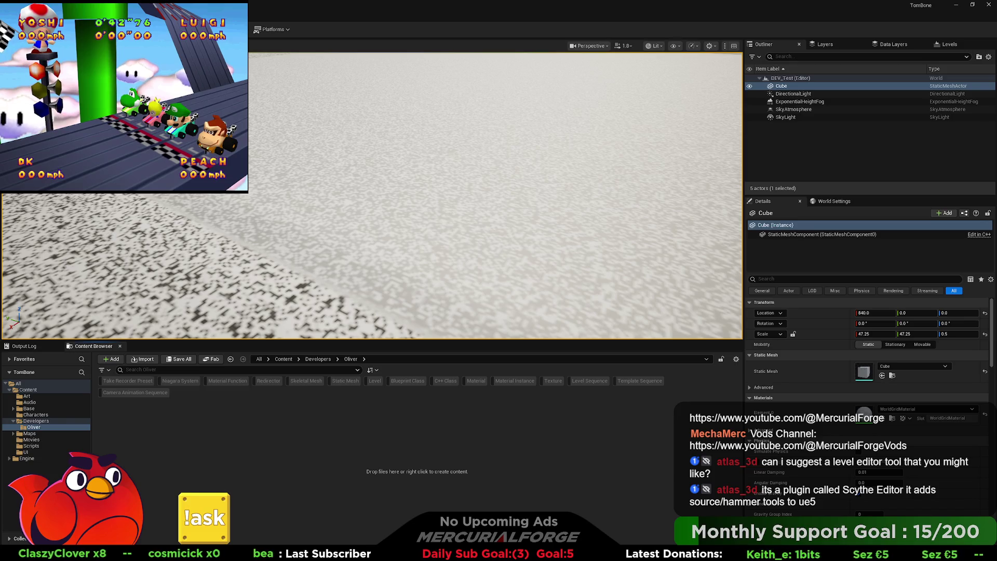
{"action": "left_click_drag", "start_coordinate": [323, 470], "coordinate": [332, 467]}
{"action": "left_click", "coordinate": [594, 405]}
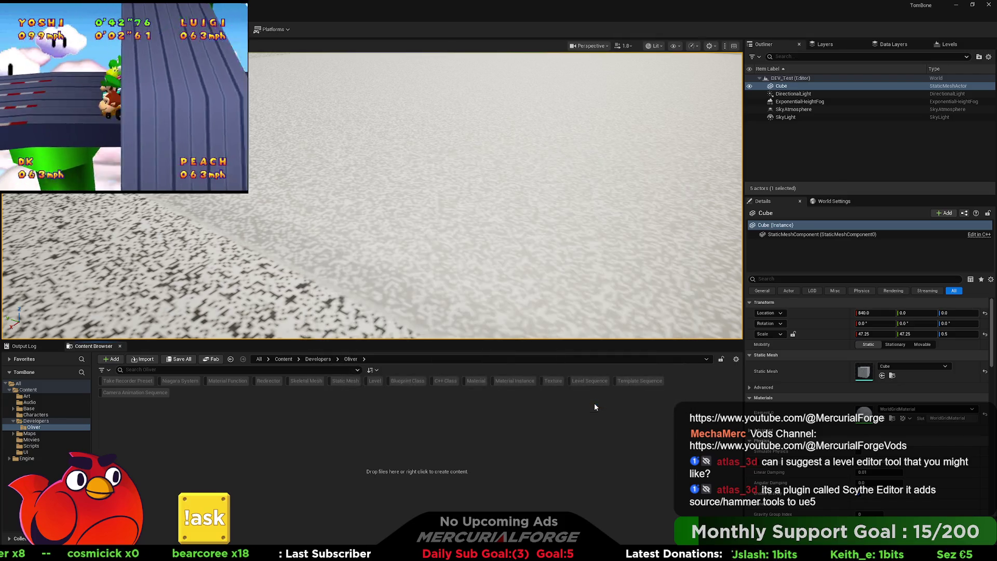
{"action": "left_click_drag", "start_coordinate": [422, 238], "coordinate": [431, 200]}
- Place the ToneBone static mesh on the level floor
{"action": "mouse_move", "coordinate": [240, 428]}
{"action": "left_mouse_down"}
{"action": "mouse_move", "coordinate": [309, 389]}
{"action": "mouse_move", "coordinate": [388, 258]}
{"action": "mouse_move", "coordinate": [374, 304]}
{"action": "mouse_move", "coordinate": [367, 292]}
{"action": "left_mouse_up"}
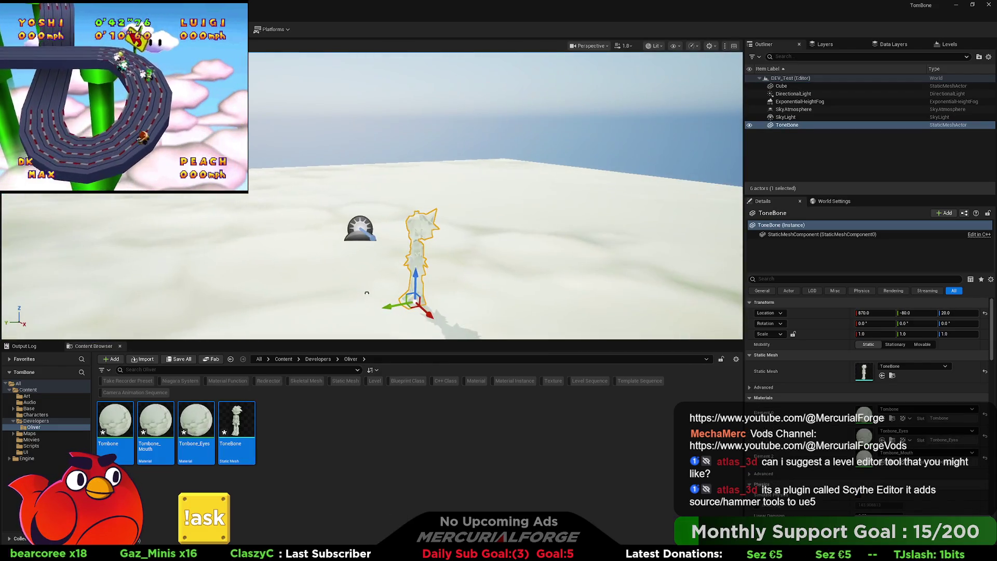
{"action": "key", "text": "ctrl+z"}
{"action": "left_click_drag", "start_coordinate": [236, 426], "coordinate": [457, 275]}
{"action": "scroll", "coordinate": [457, 275], "scroll_direction": "up", "scroll_amount": 3}
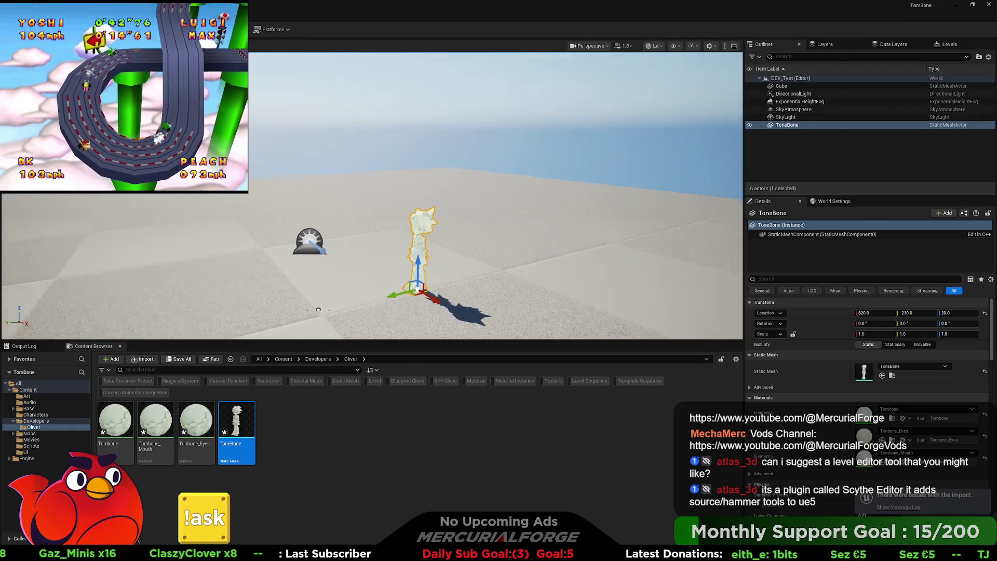
- Playtest the level walking to and from the ToneBone statue, then switch to Aseprite
{"action": "key", "text": "alt+p"}
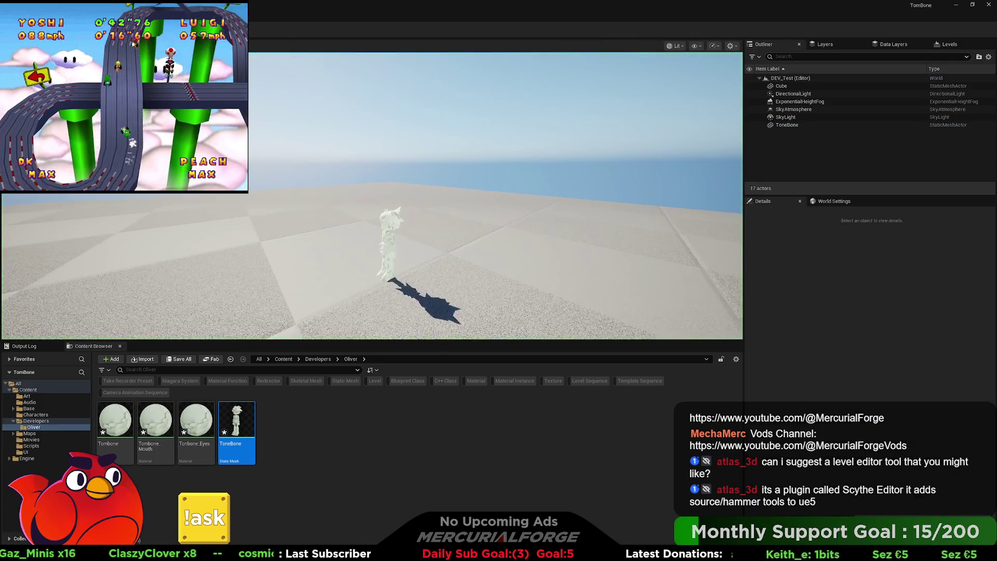
{"action": "key", "text": "w"}
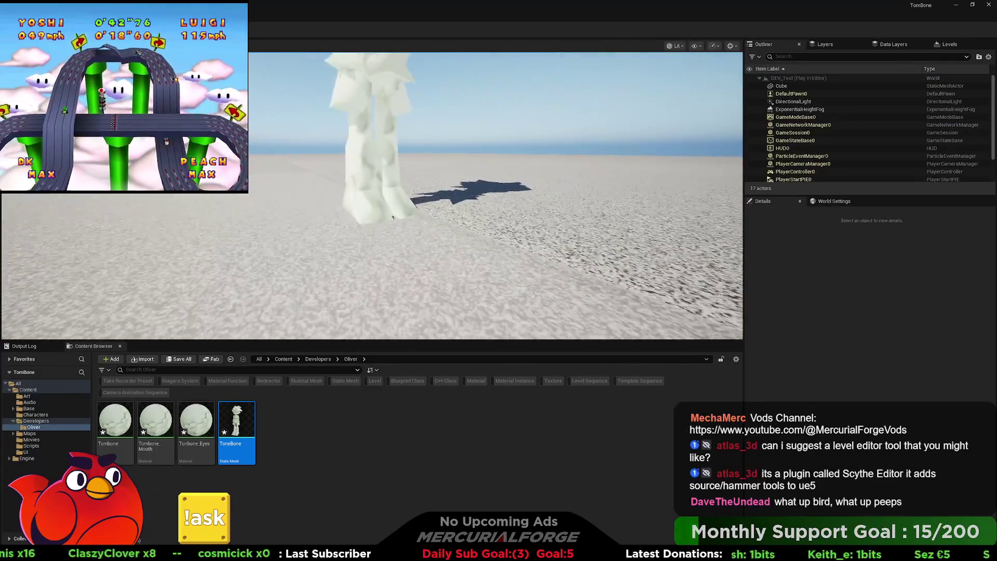
{"action": "key", "text": "s"}
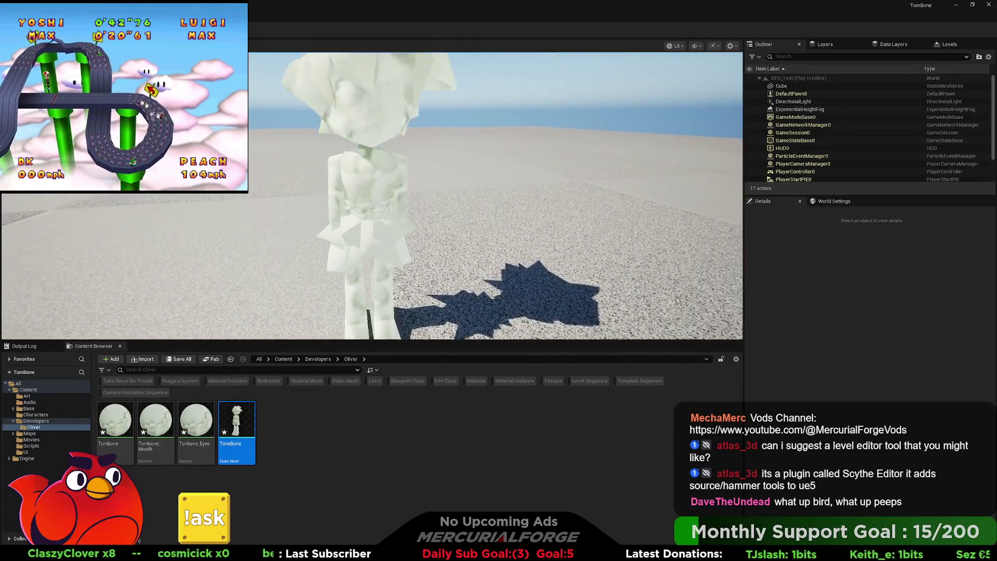
{"action": "key", "text": "w"}
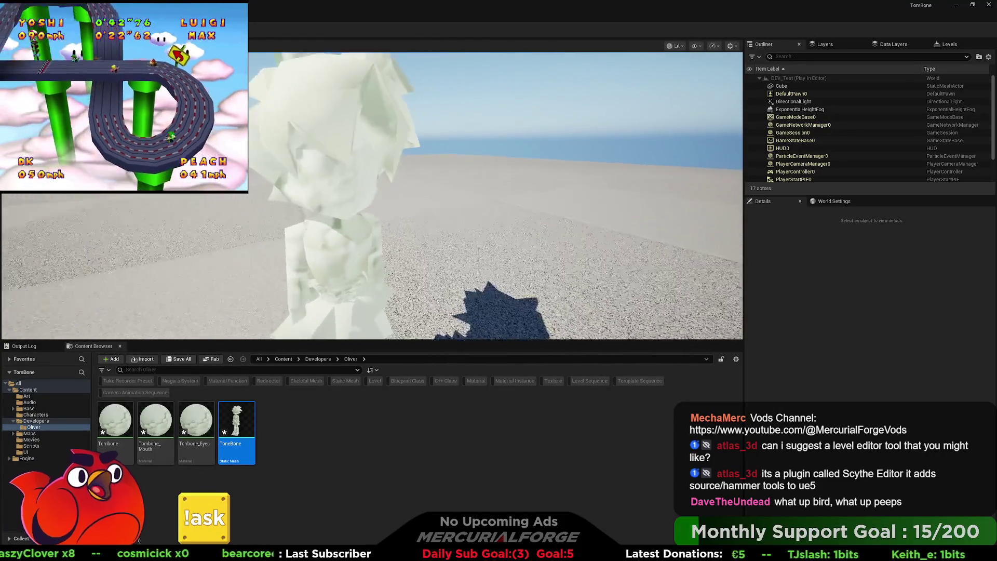
{"action": "key", "text": "s"}
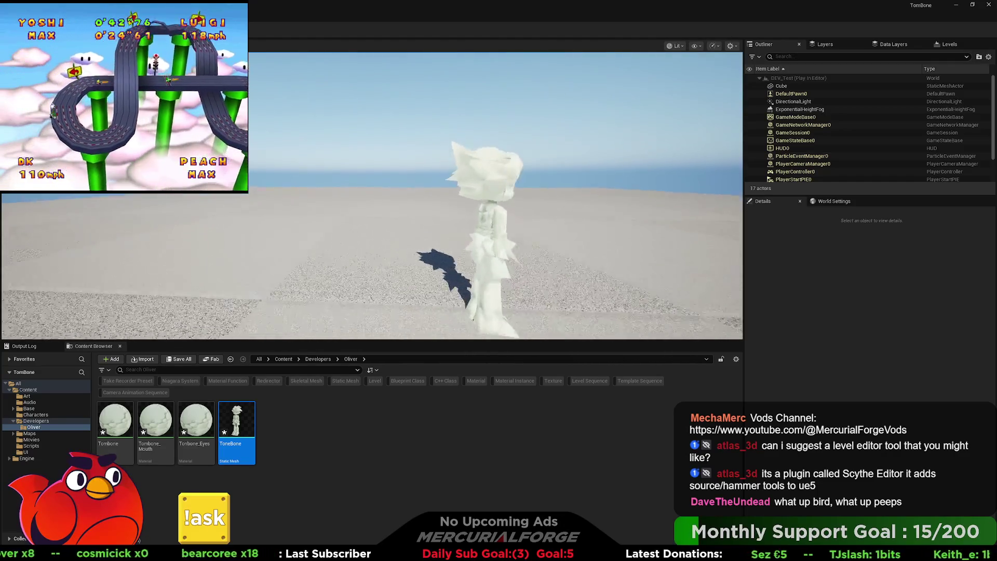
{"action": "key", "text": "w"}
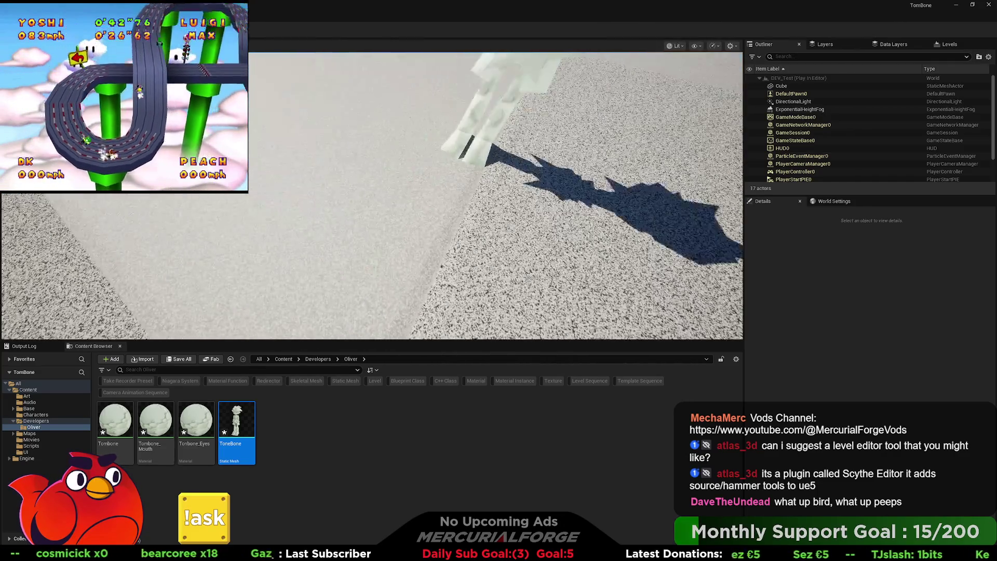
{"action": "key", "text": "Escape"}
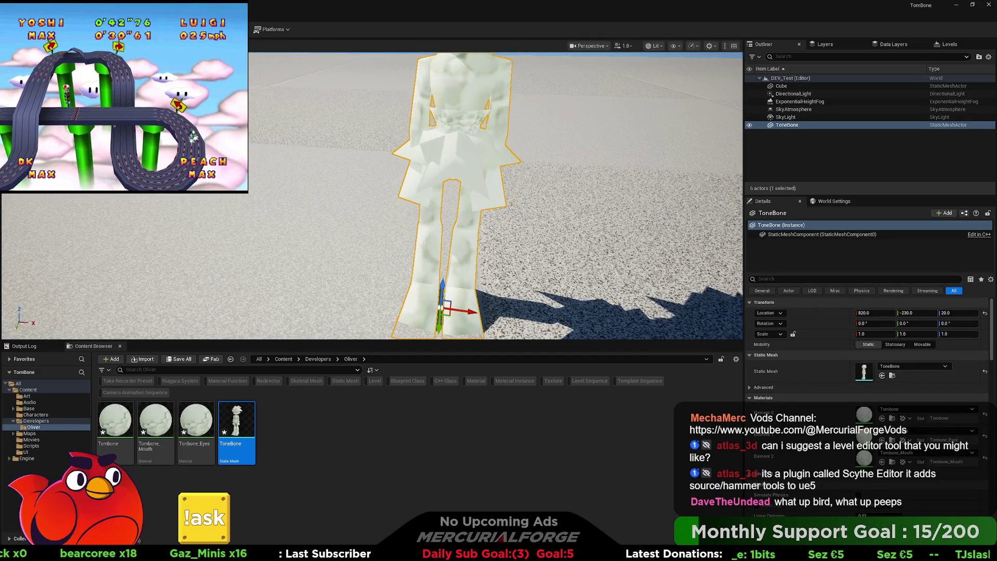
{"action": "key", "text": "alt+Tab"}
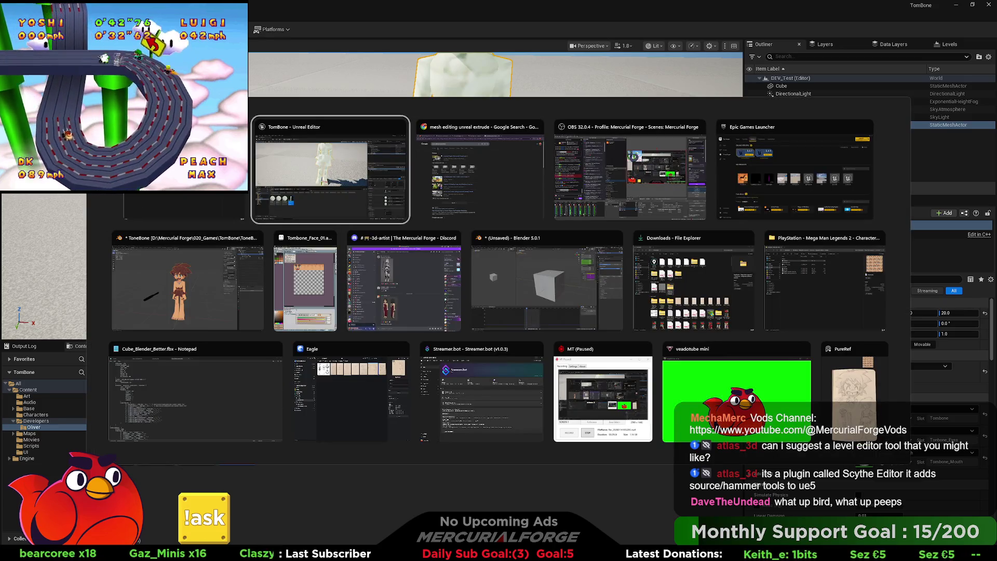
{"action": "key", "text": "Left"}
{"action": "key", "text": "Left"}
{"action": "key", "text": "Left"}
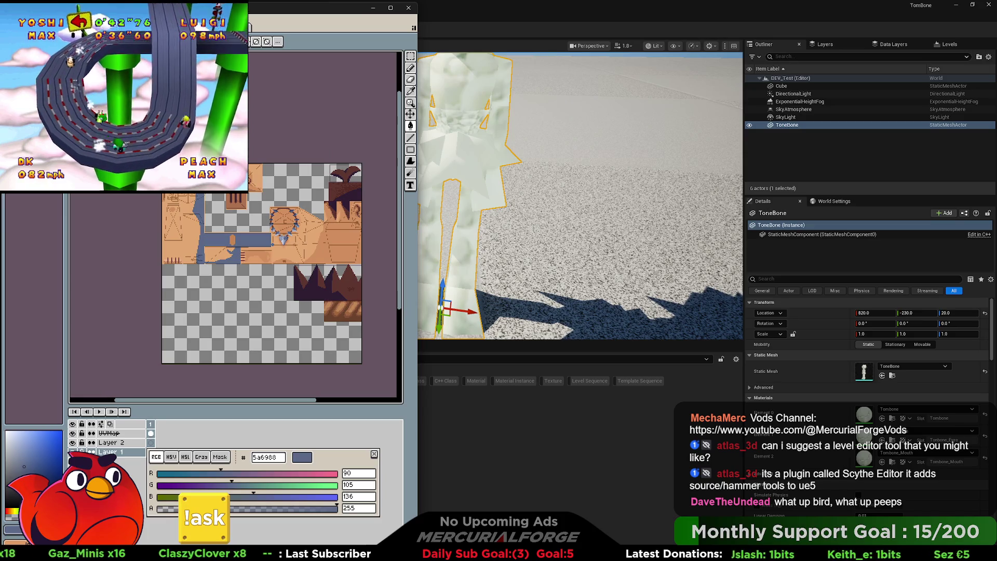
- Export the body texture as Tombone.png, accepting the flattened PNG warning
{"action": "key", "text": "ctrl+alt+shift+s"}
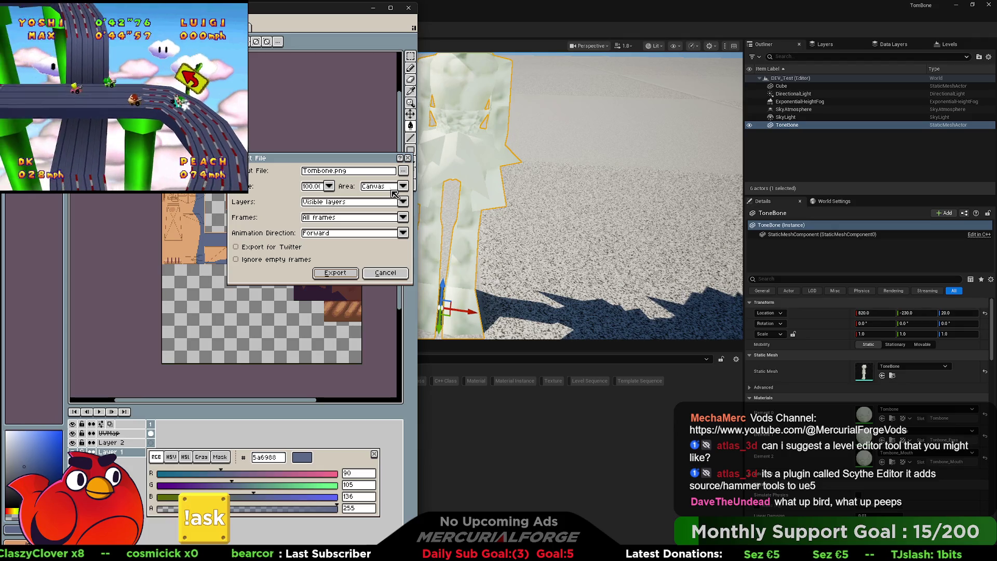
{"action": "left_click", "coordinate": [336, 273]}
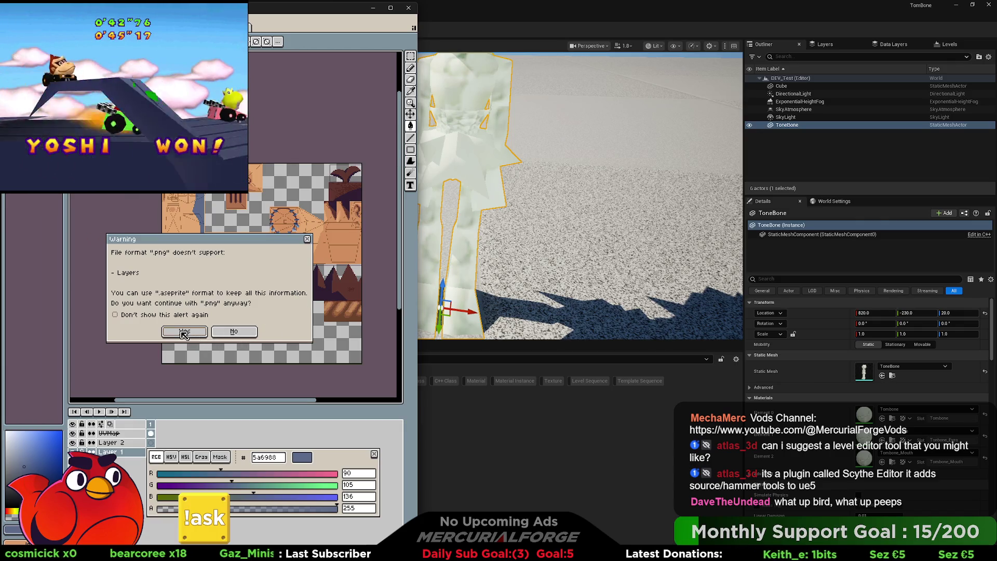
{"action": "left_click", "coordinate": [185, 331]}
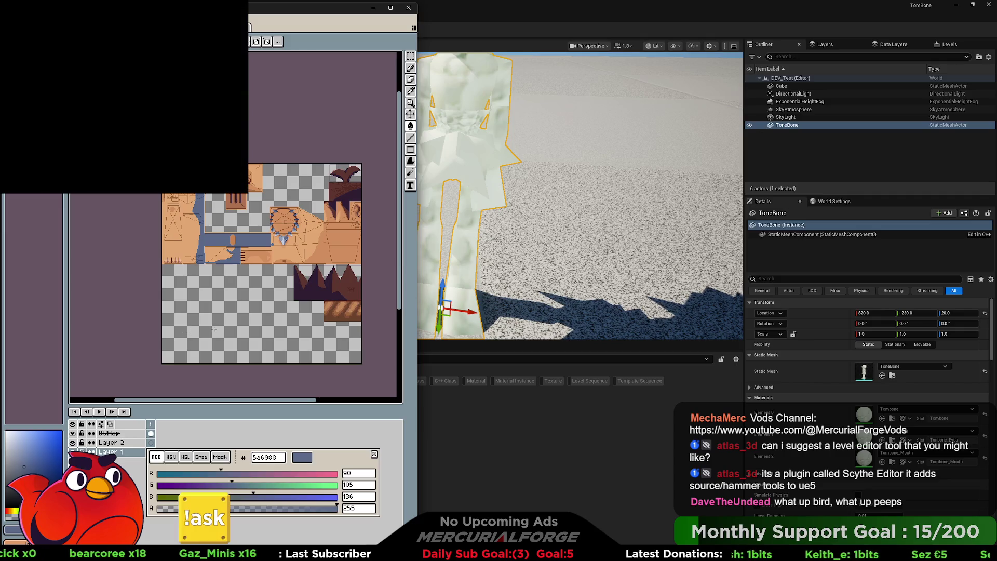
{"action": "key", "text": "ctrl+z"}
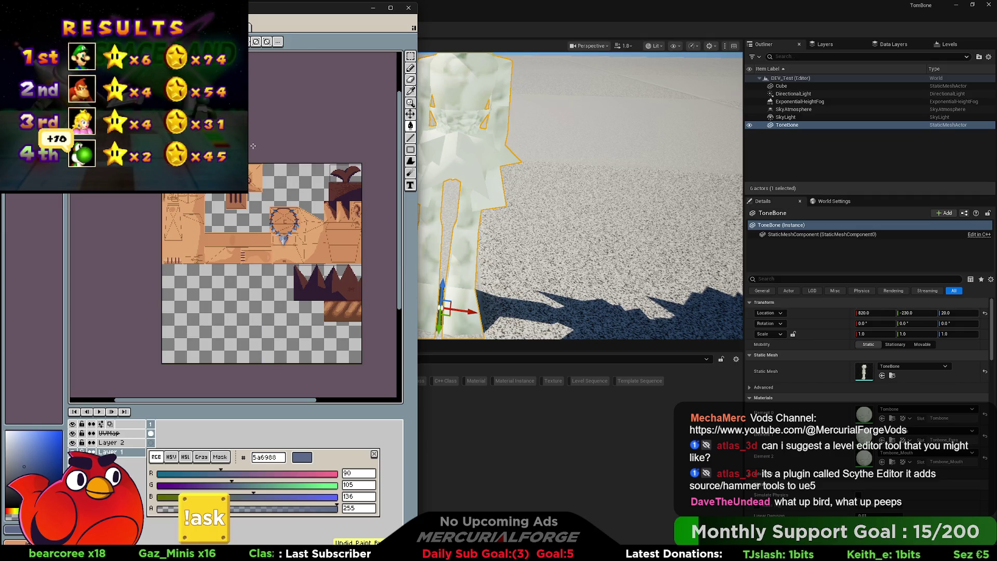
- Export the face sprite as Tombone_Face_01.png and return to Unreal
{"action": "key", "text": "ctrl+Tab"}
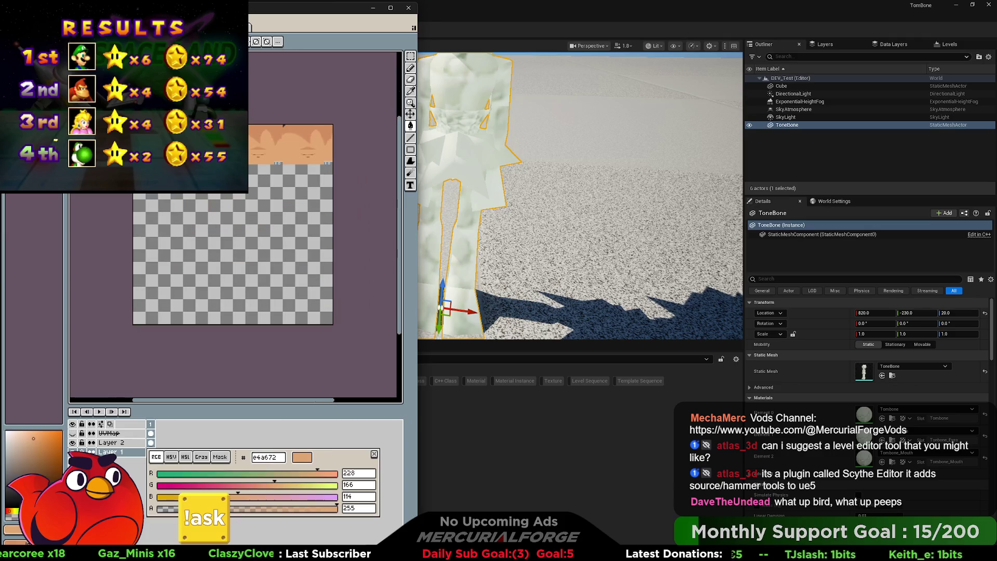
{"action": "key", "text": "ctrl+alt+shift+s"}
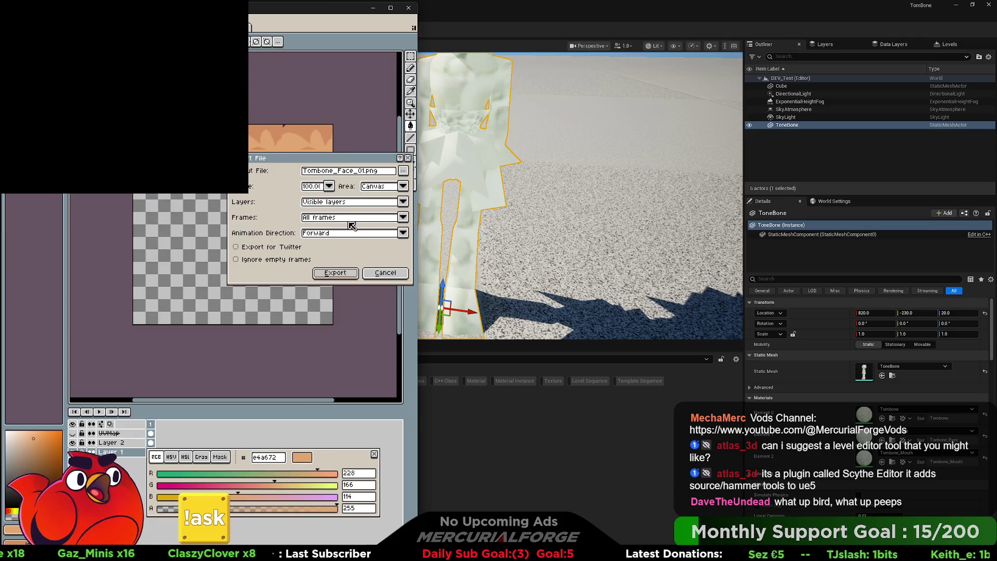
{"action": "left_click", "coordinate": [338, 274]}
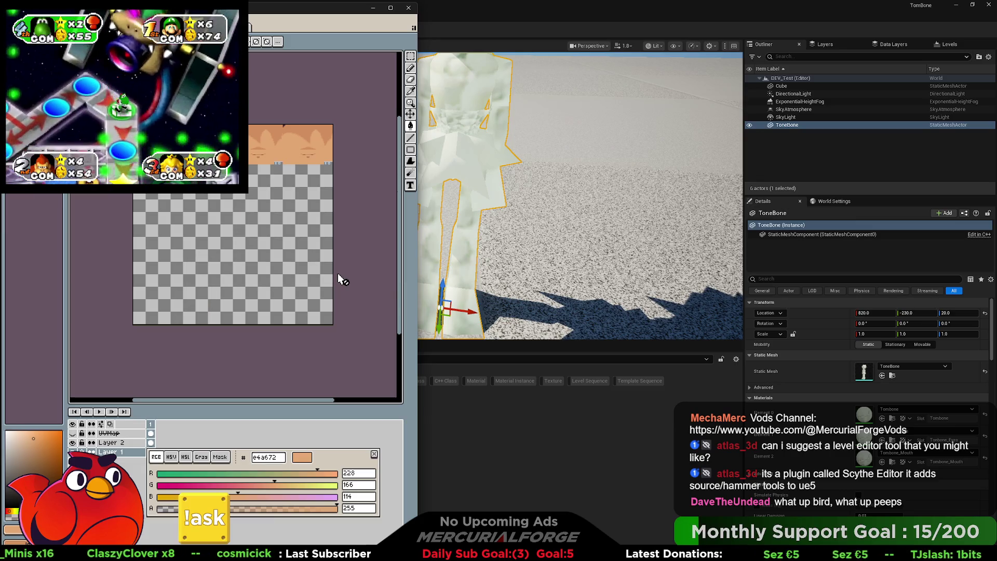
{"action": "left_click", "coordinate": [472, 18]}
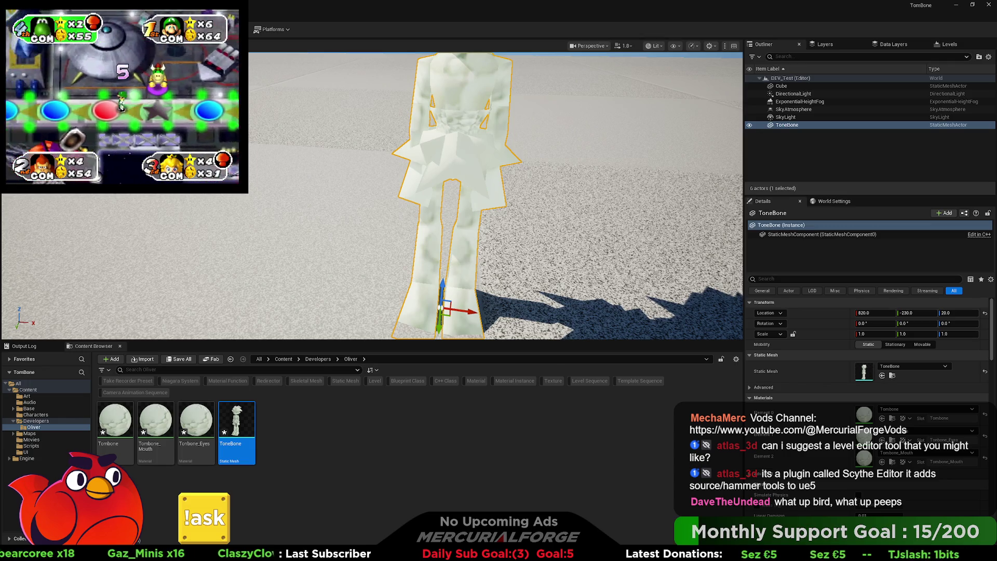
- Import Tombone_Face_01 into Oliver, review and close the import warnings log, then return to Aseprite
{"action": "left_click_drag", "start_coordinate": [356, 435], "coordinate": [356, 435]}
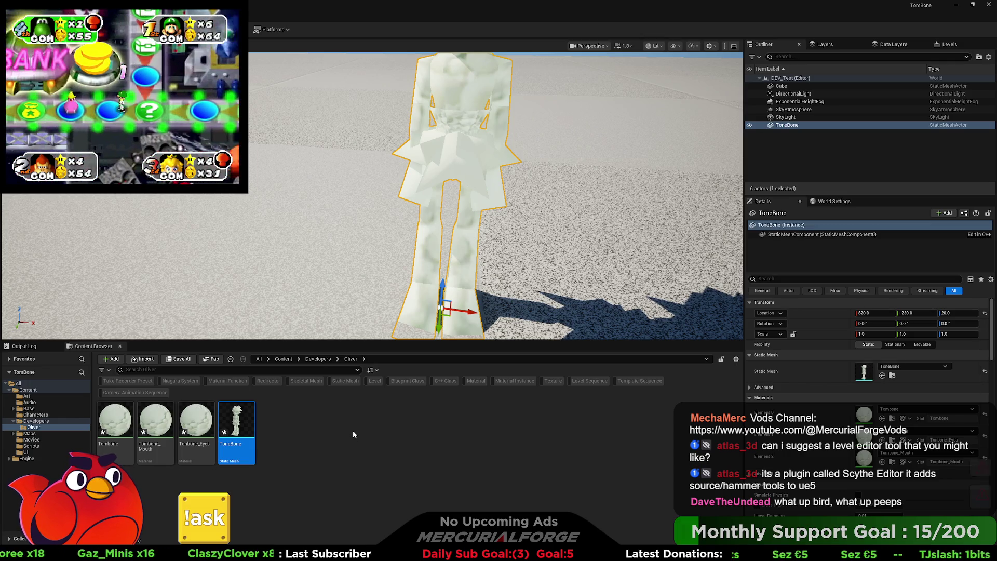
{"action": "left_click", "coordinate": [405, 460]}
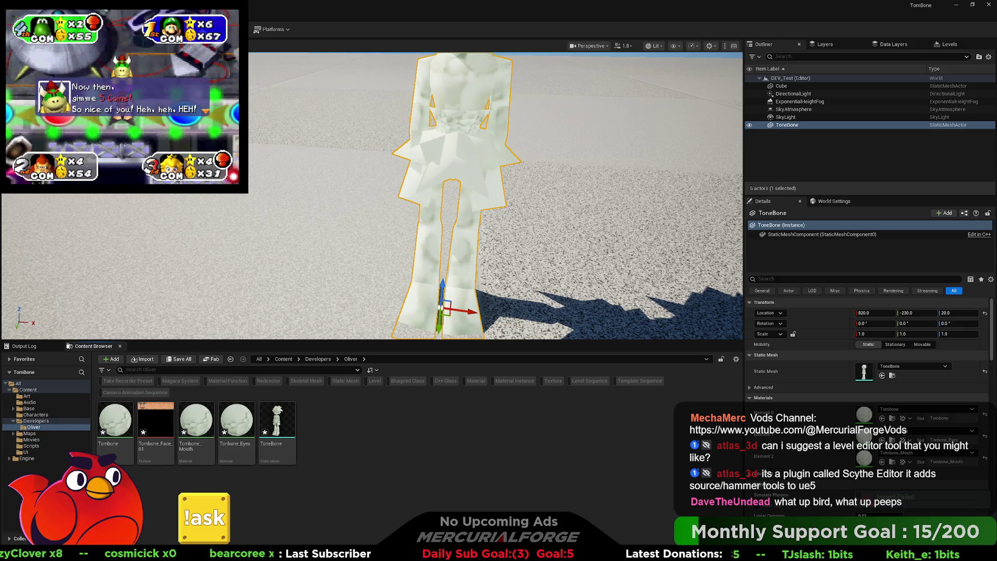
{"action": "left_click", "coordinate": [906, 499]}
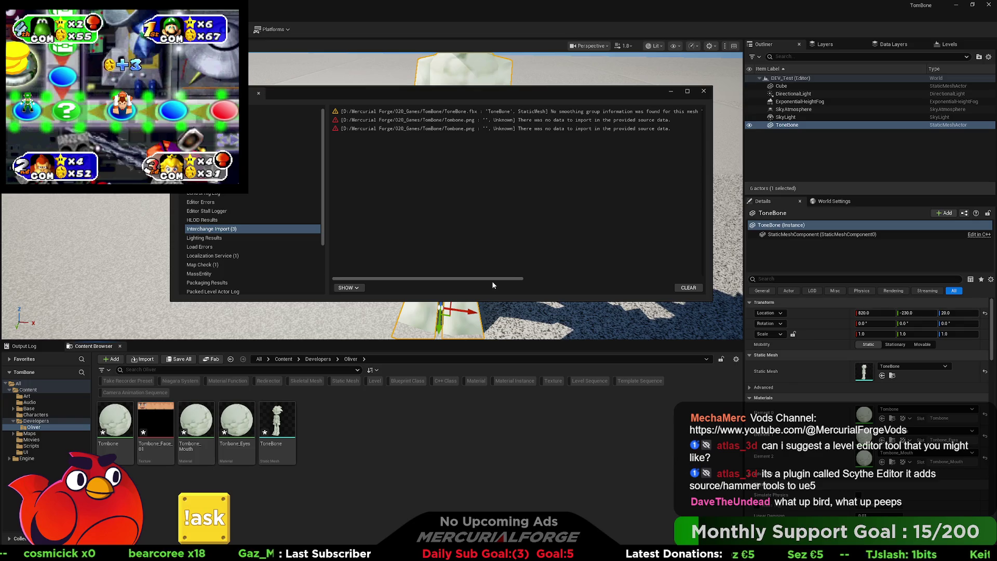
{"action": "mouse_move", "coordinate": [501, 279]}
{"action": "left_mouse_down"}
{"action": "mouse_move", "coordinate": [682, 281]}
{"action": "mouse_move", "coordinate": [448, 280]}
{"action": "left_mouse_up"}
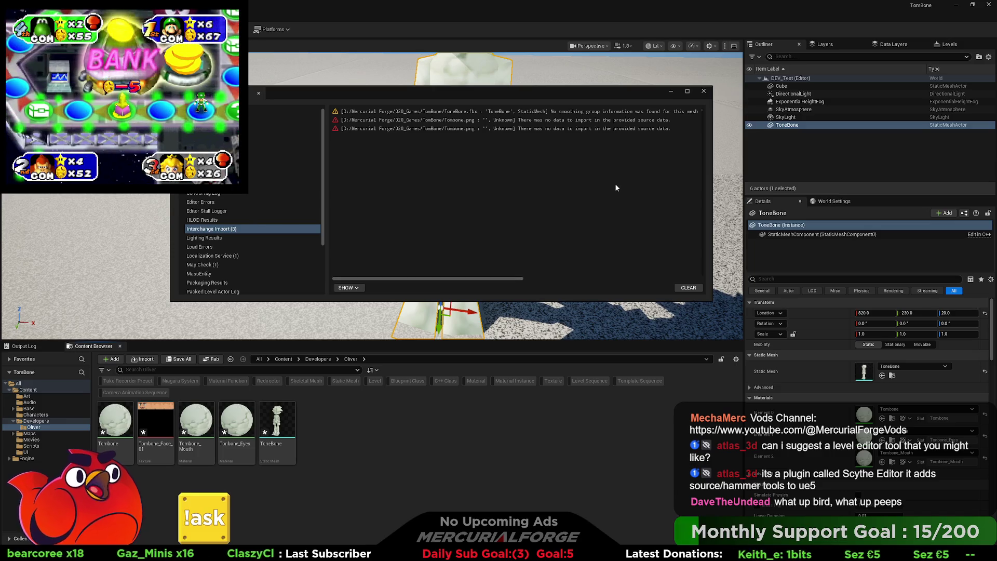
{"action": "left_click", "coordinate": [704, 91]}
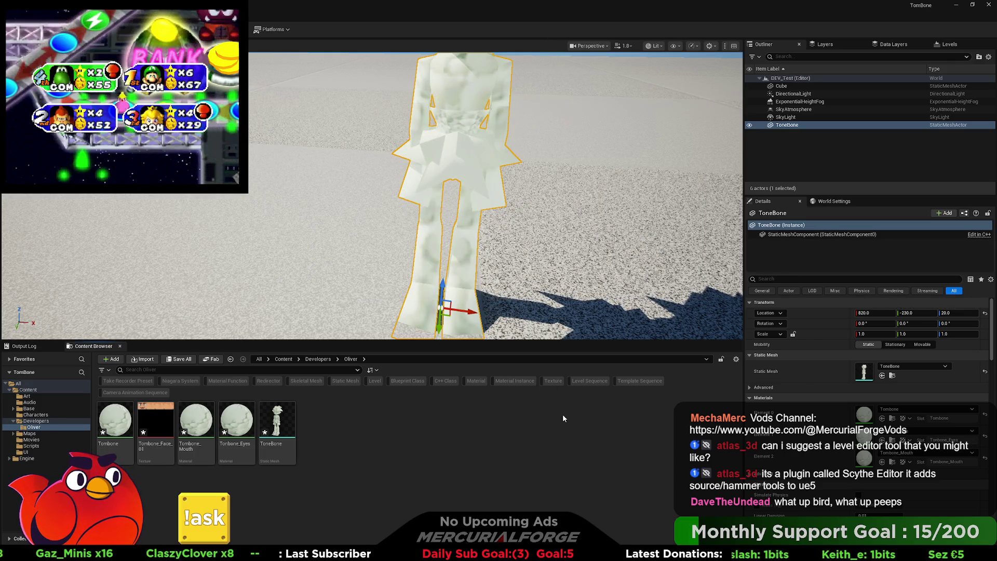
{"action": "key", "text": "super+Tab"}
{"action": "left_click", "coordinate": [349, 262]}
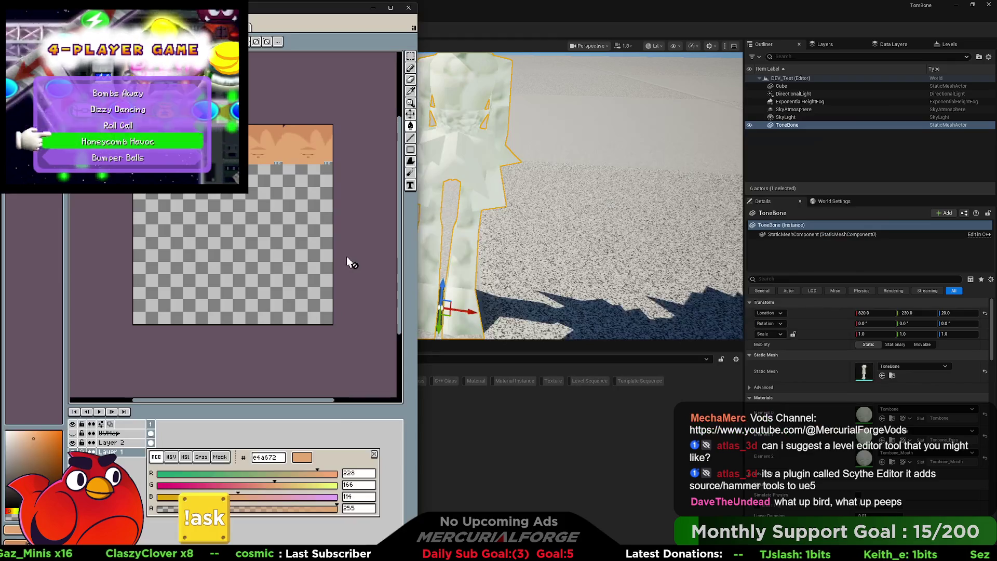
- Re-export the UV texture sheet over Tombone.png, confirming the overwrite
{"action": "key", "text": "ctrl+Tab"}
{"action": "key", "text": "ctrl+alt+shift+s"}
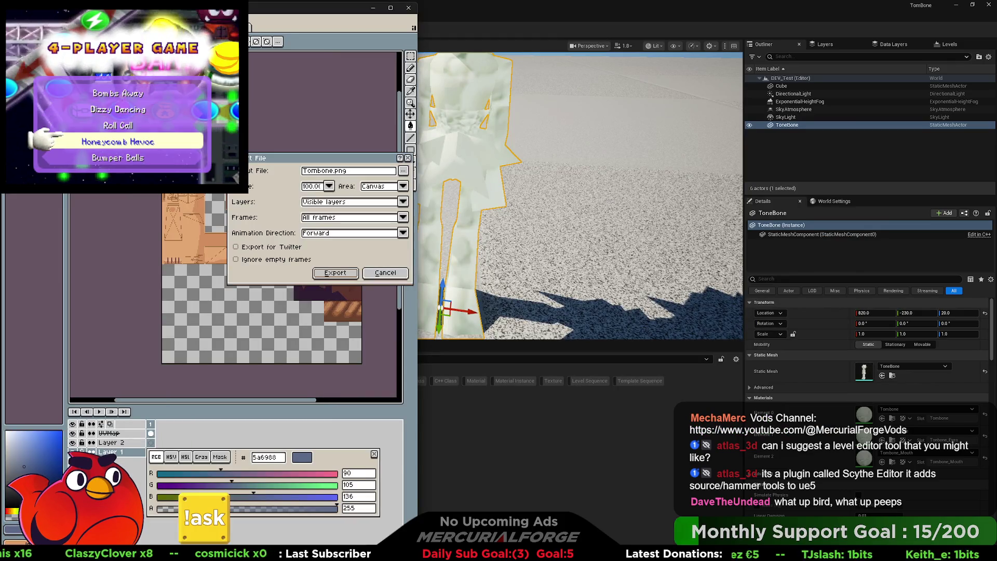
{"action": "left_click", "coordinate": [346, 278]}
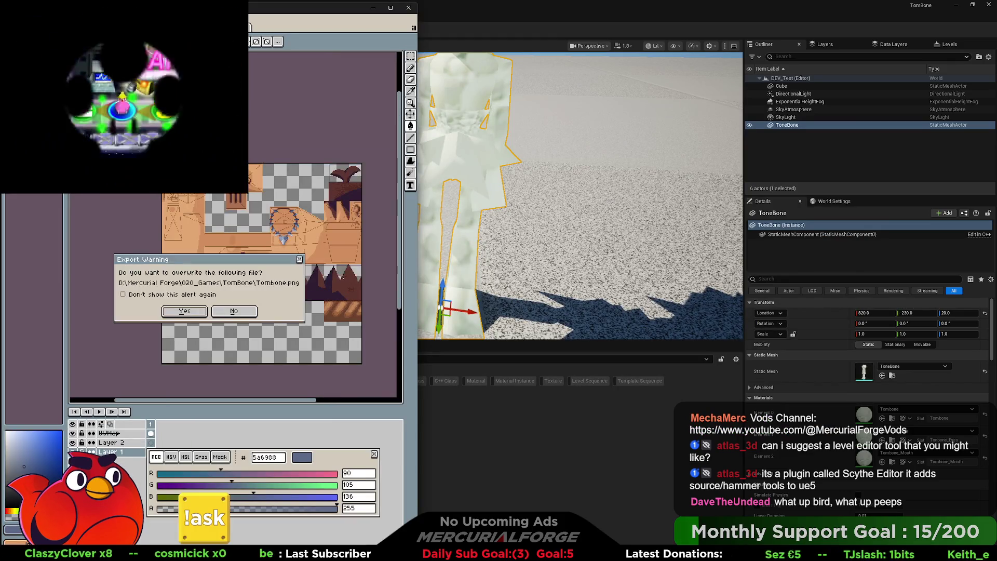
{"action": "left_click", "coordinate": [186, 312]}
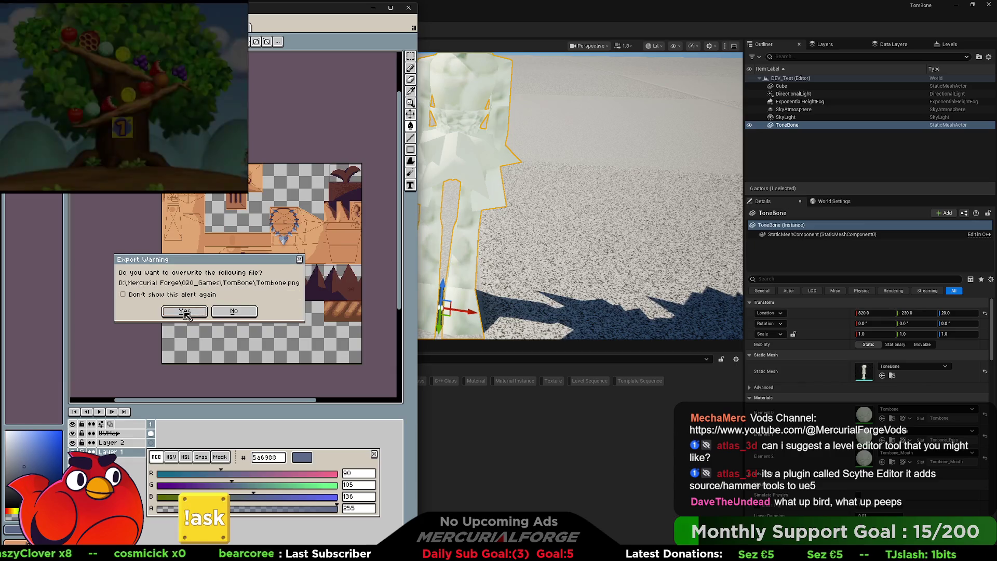
{"action": "left_click", "coordinate": [449, 386]}
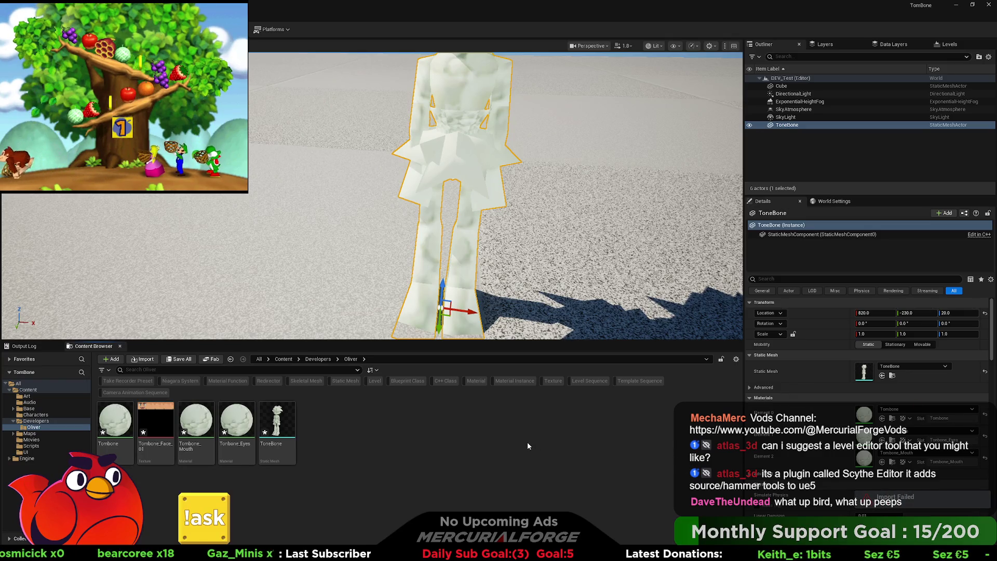
{"action": "key", "text": "alt+Tab"}
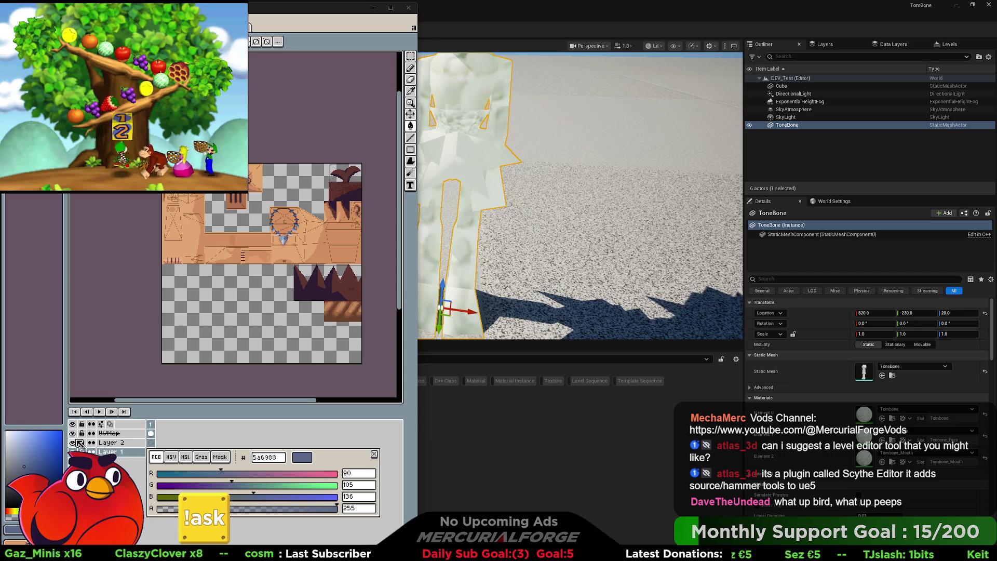
- Hide the UVMap layer and export the sheet without the UV lines
{"action": "left_click", "coordinate": [73, 434]}
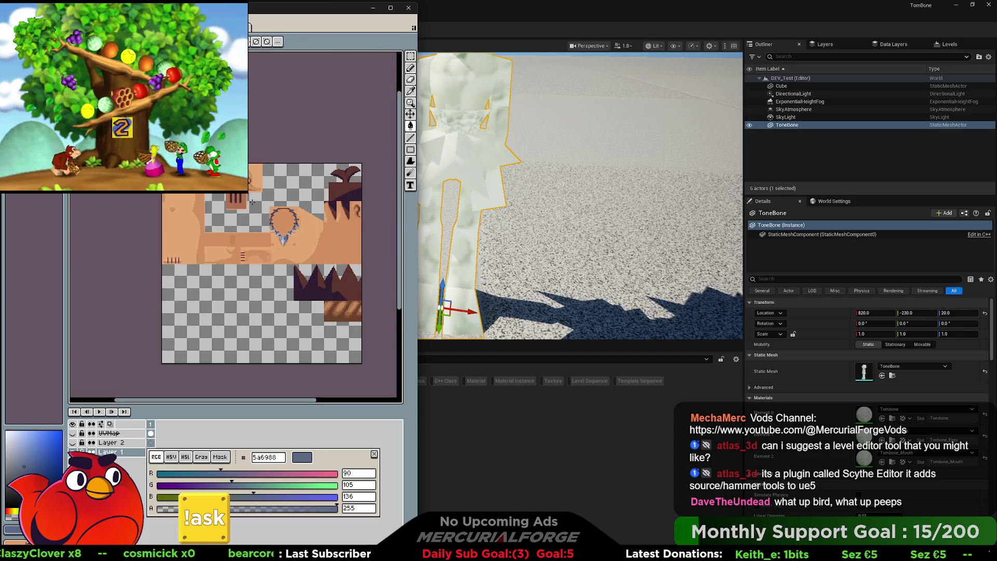
{"action": "key", "text": "ctrl+alt+shift+s"}
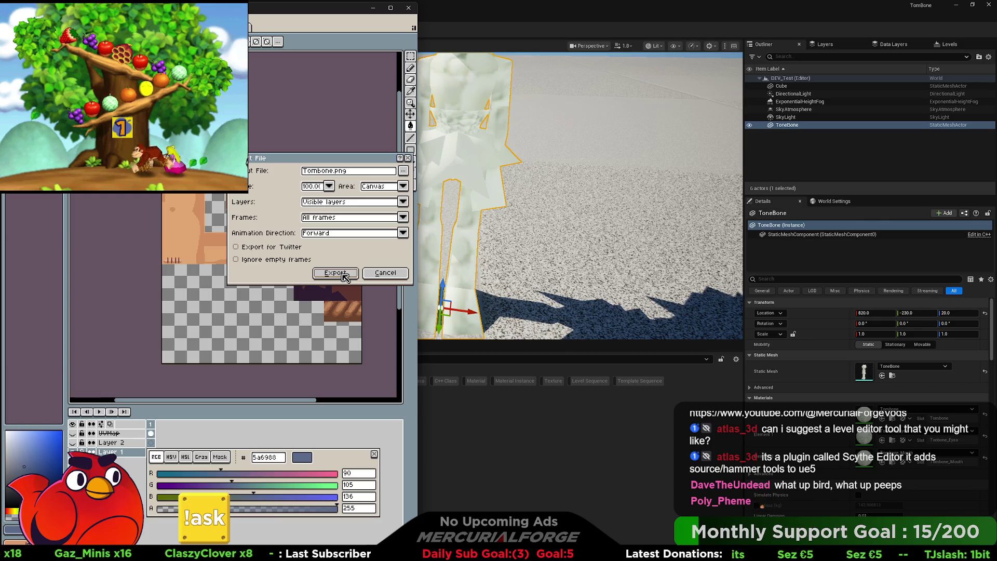
{"action": "left_click", "coordinate": [345, 277]}
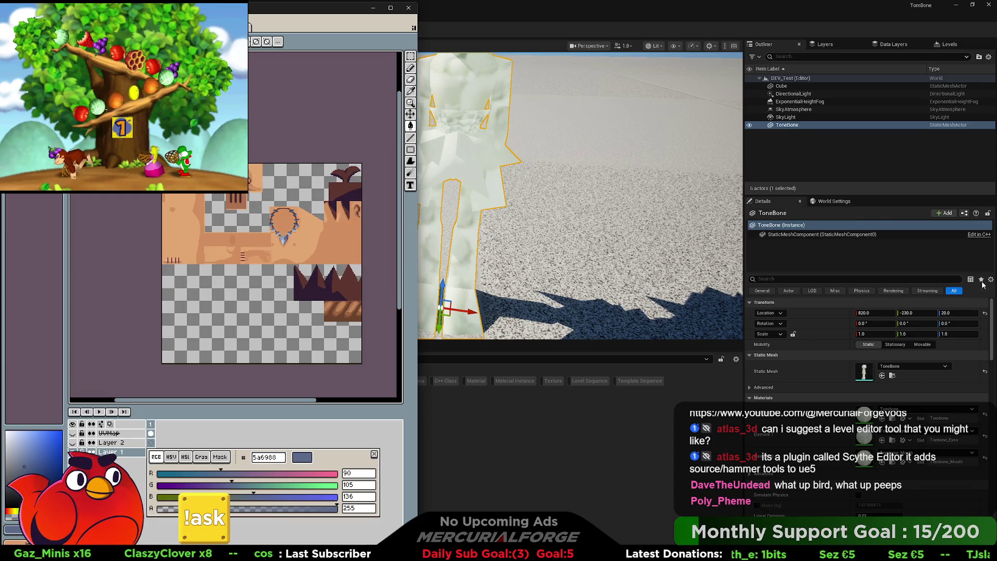
{"action": "left_click", "coordinate": [762, 502]}
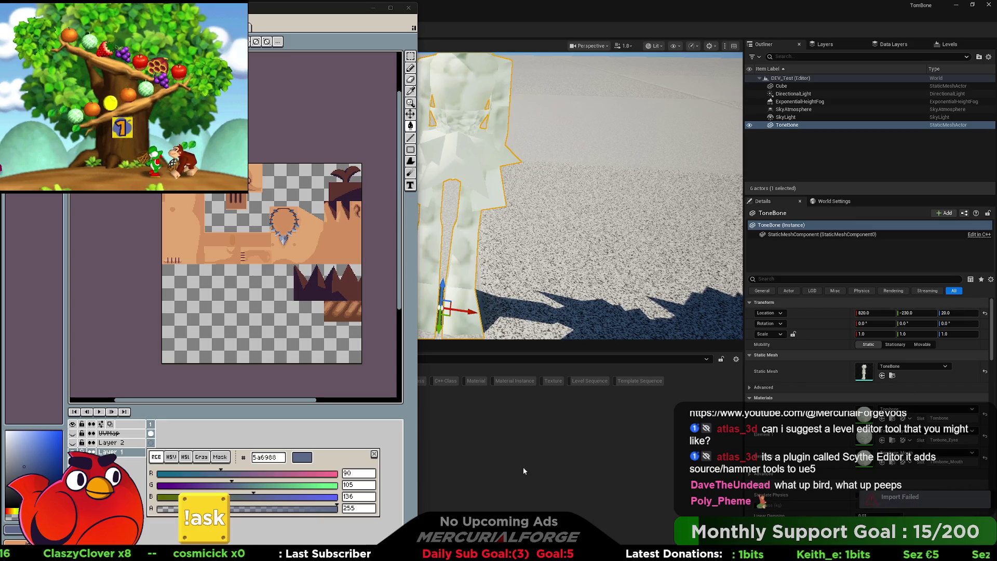
{"action": "left_click", "coordinate": [227, 434]}
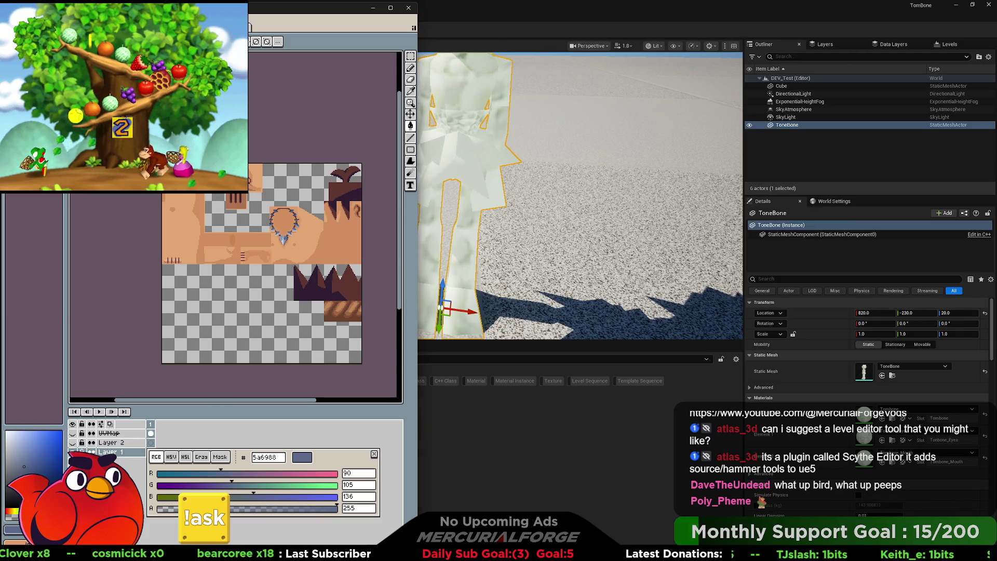
- Save the sheet as png over Tombone.png, then close and reopen the sprite
{"action": "key", "text": "ctrl+s"}
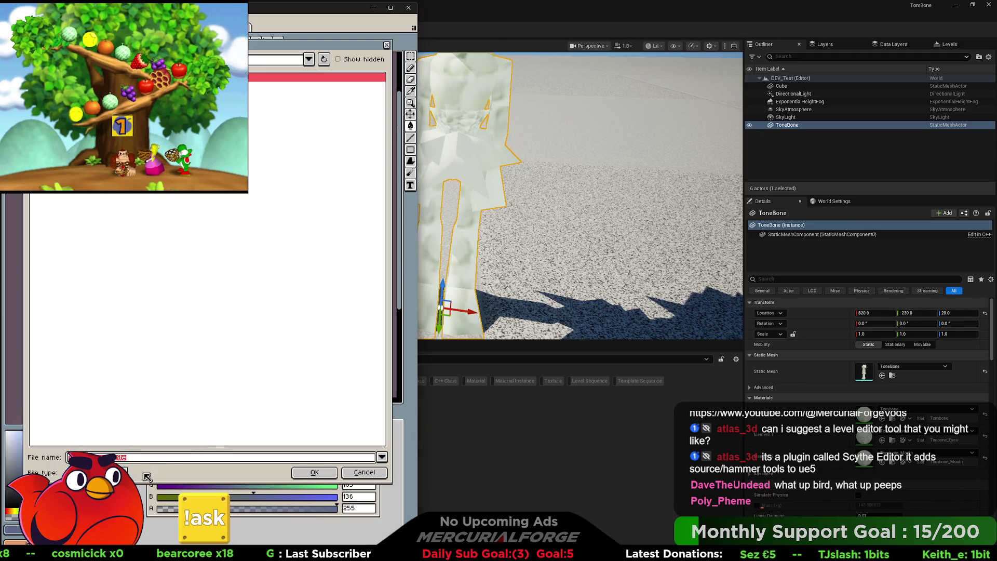
{"action": "left_click", "coordinate": [120, 472]}
{"action": "left_click", "coordinate": [90, 427]}
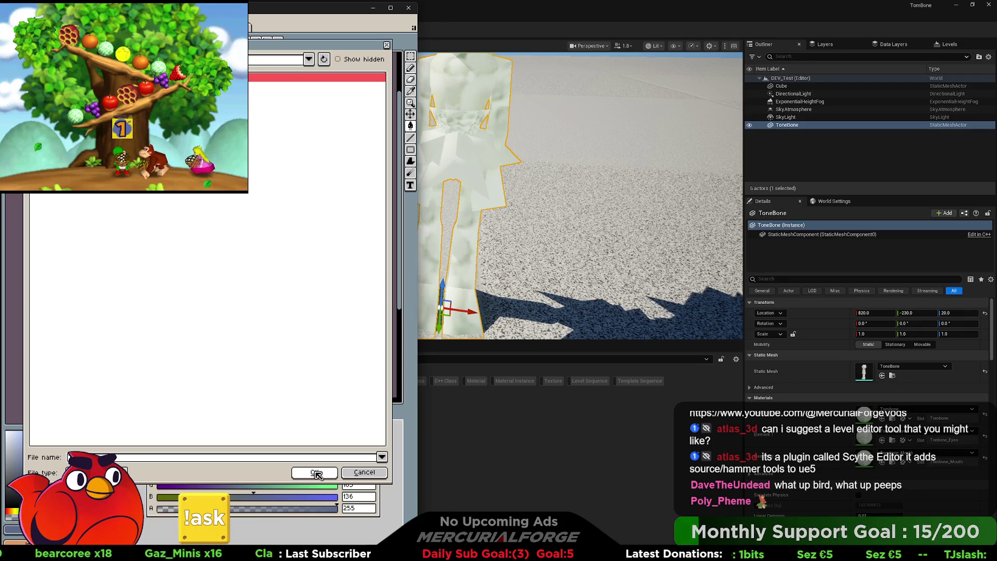
{"action": "left_click", "coordinate": [317, 473]}
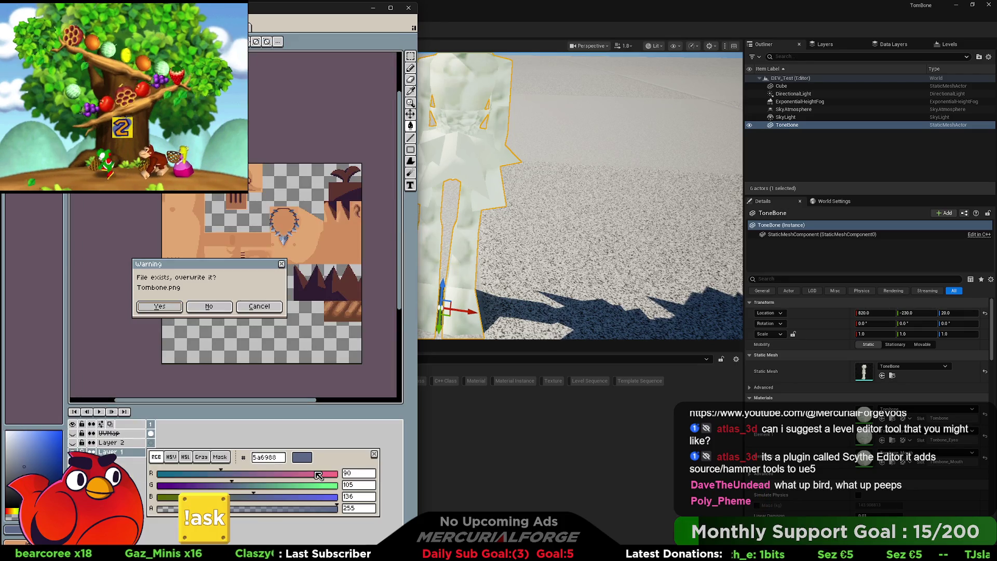
{"action": "left_click", "coordinate": [176, 310]}
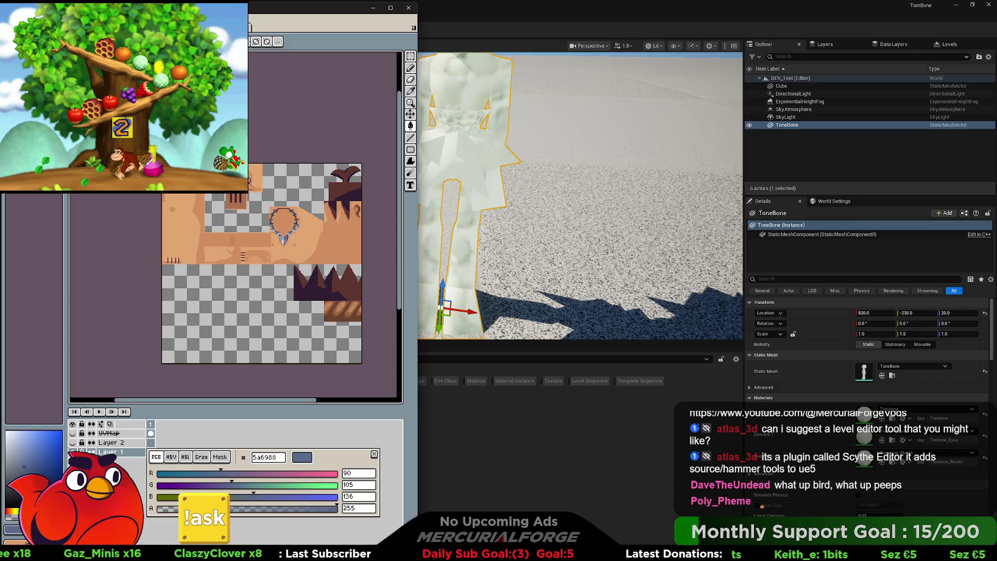
{"action": "key", "text": "ctrl+w"}
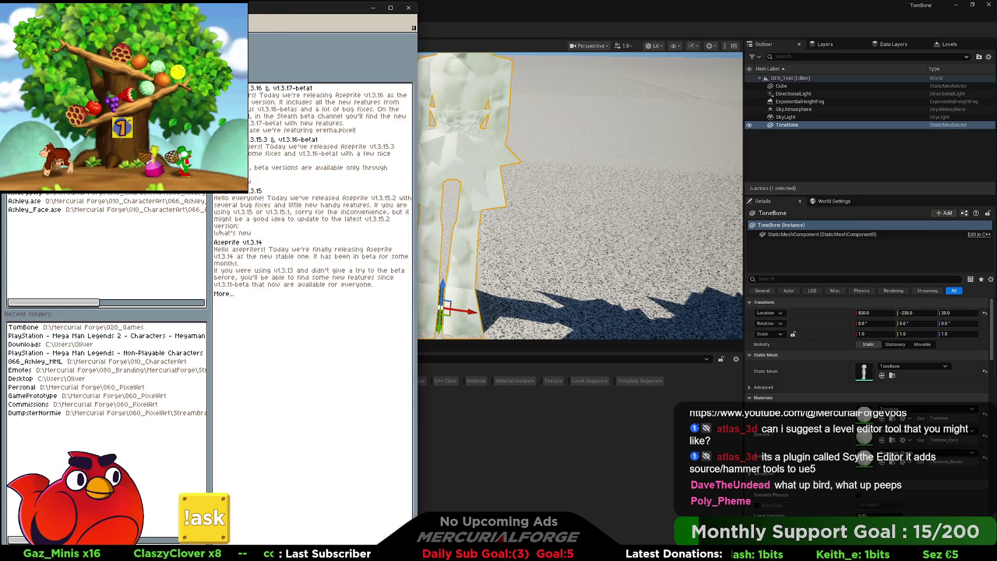
{"action": "key", "text": "ctrl+shift+t"}
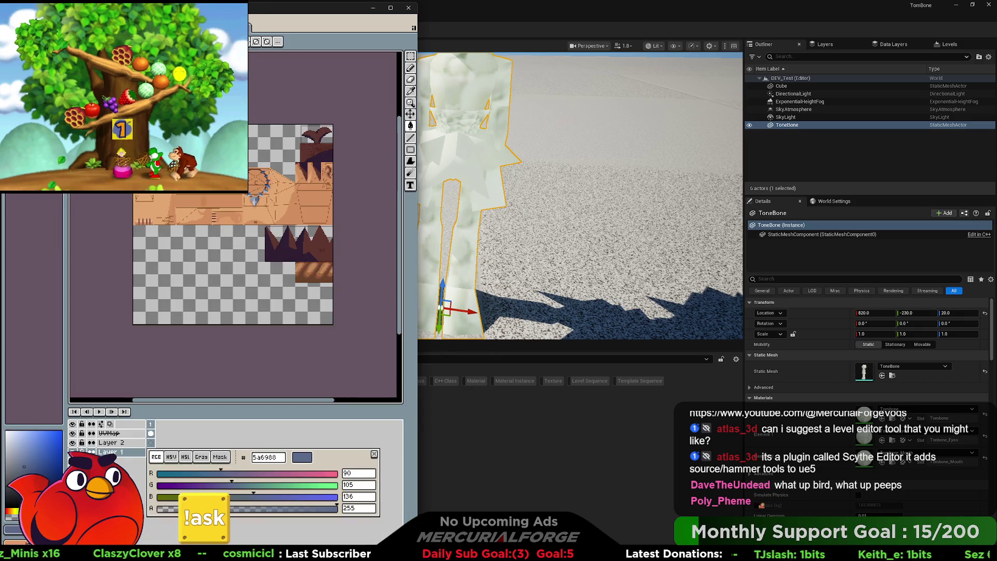
{"action": "left_click", "coordinate": [602, 437]}
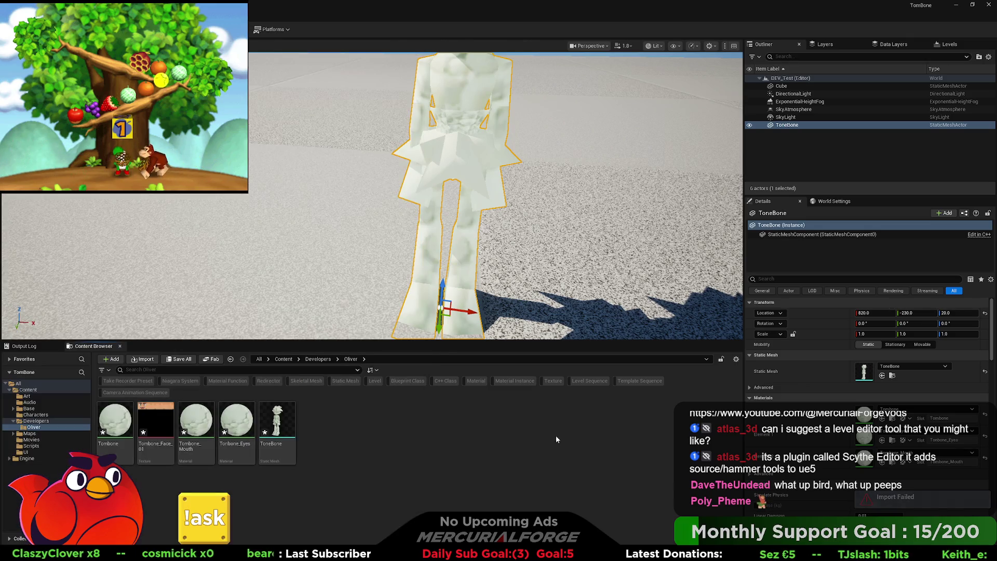
- Inspect the Tombone_Face_01 texture, then try dragging the PNG into the Content Browser again
{"action": "double_click", "coordinate": [156, 419]}
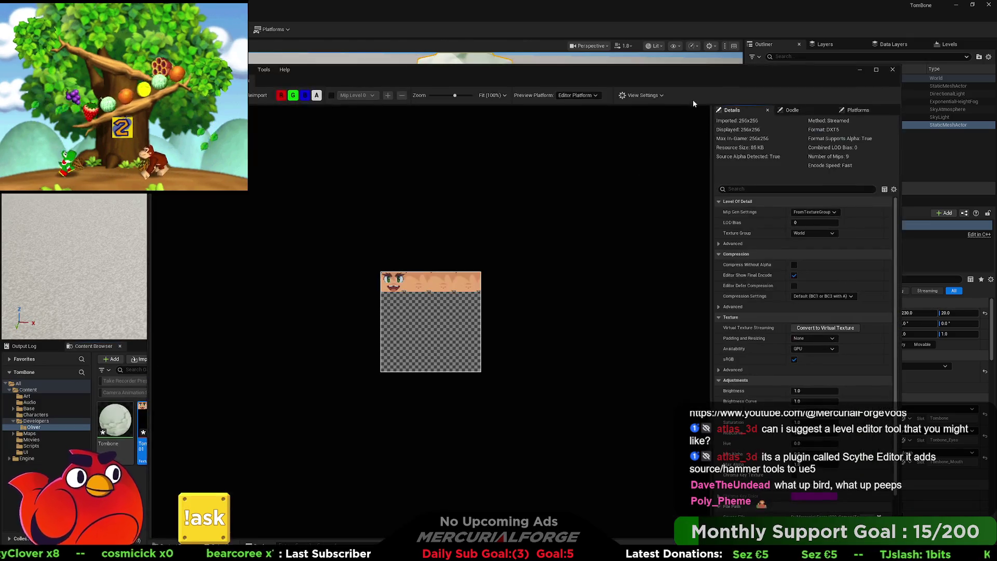
{"action": "left_click", "coordinate": [893, 69]}
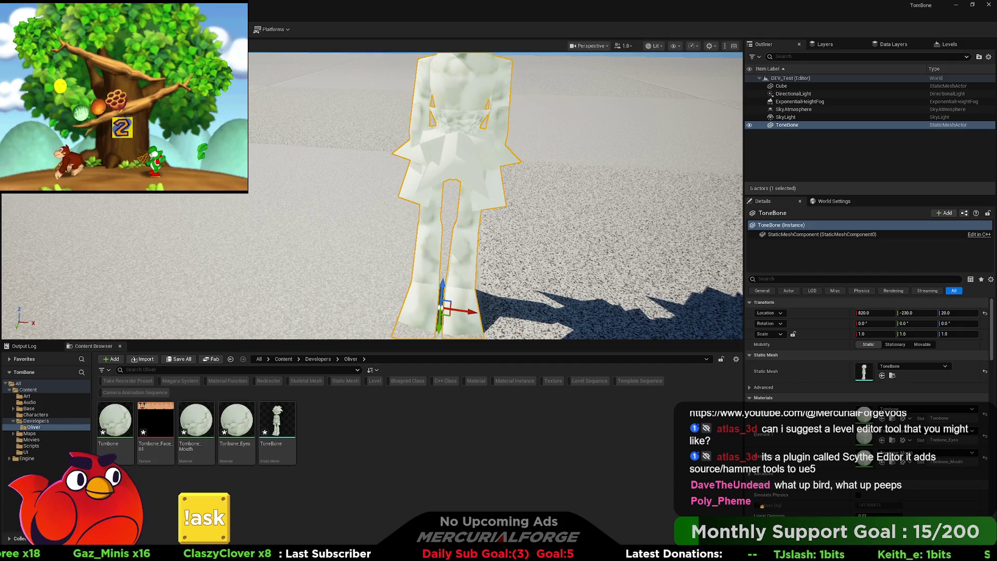
{"action": "left_click_drag", "start_coordinate": [395, 429], "coordinate": [394, 429]}
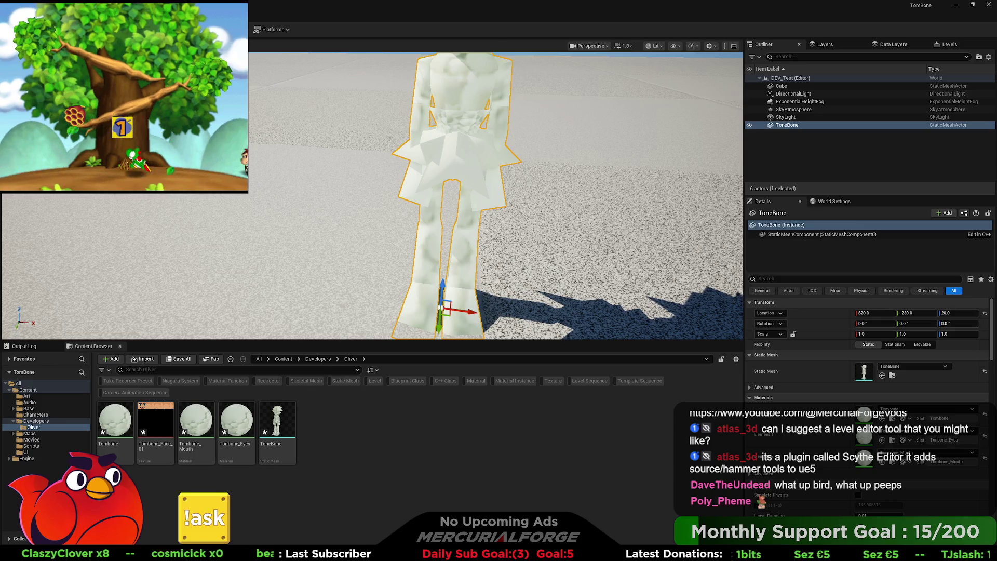
{"action": "key", "text": "super+Tab"}
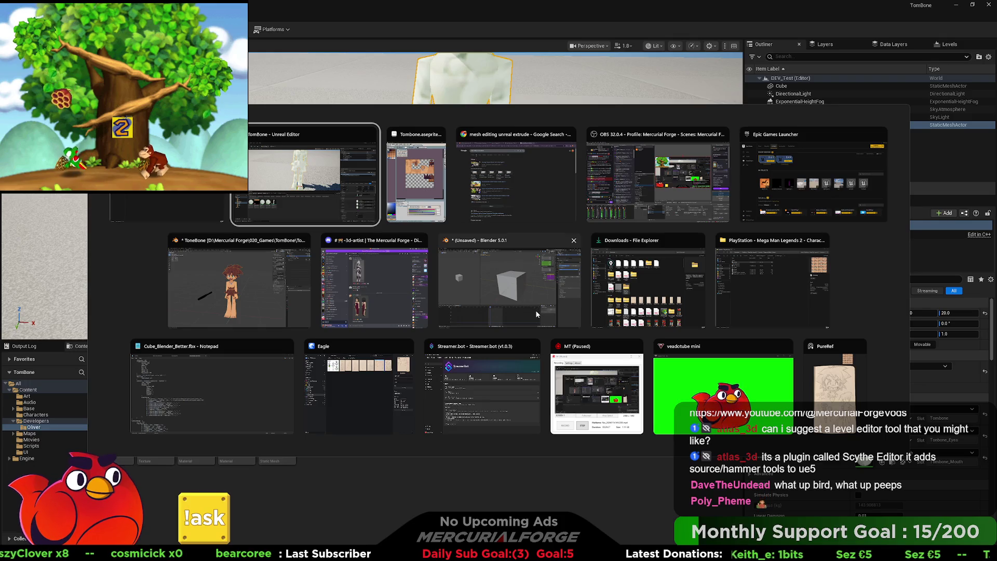
- Bring Aseprite forward, cancel the export settings, and return to the UV texture sheet
{"action": "left_click", "coordinate": [535, 310]}
{"action": "key", "text": "ctrl+alt+shift+s"}
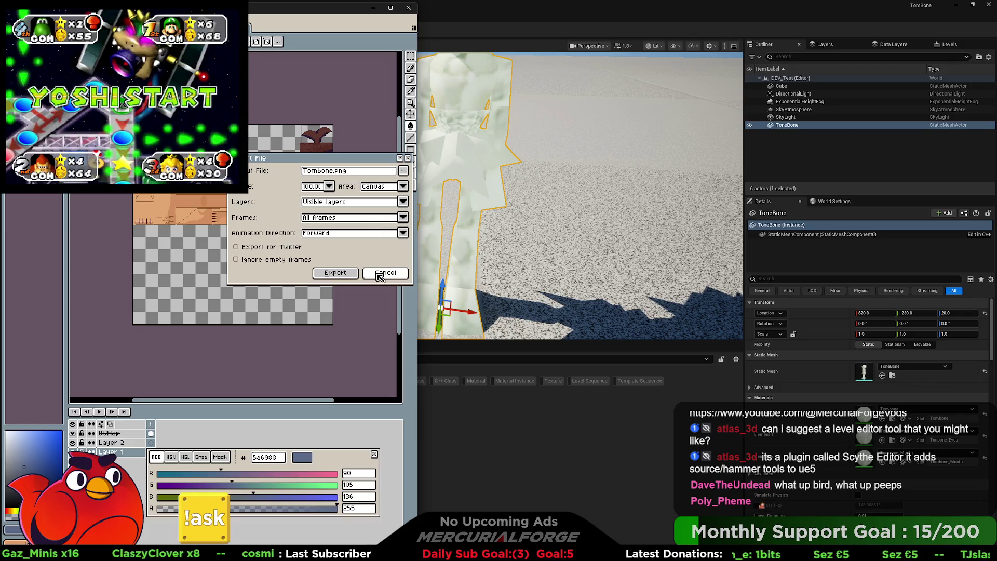
{"action": "left_click", "coordinate": [375, 274]}
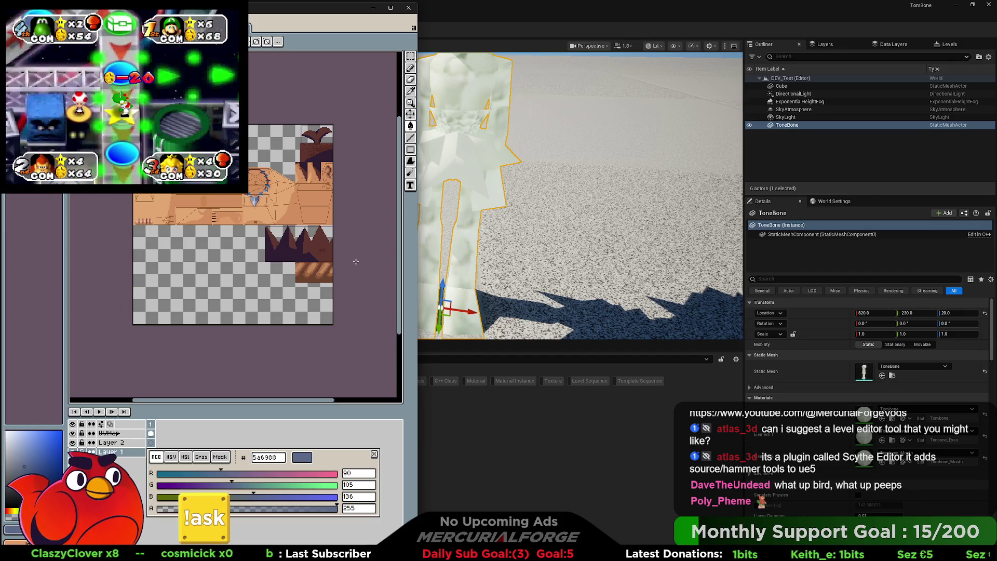
{"action": "left_click", "coordinate": [254, 199]}
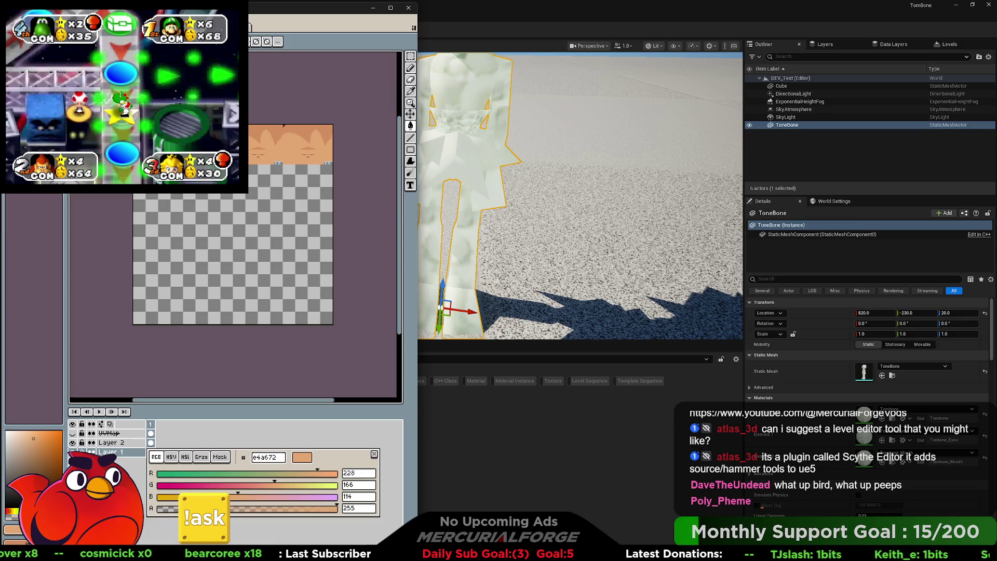
{"action": "left_click", "coordinate": [255, 199]}
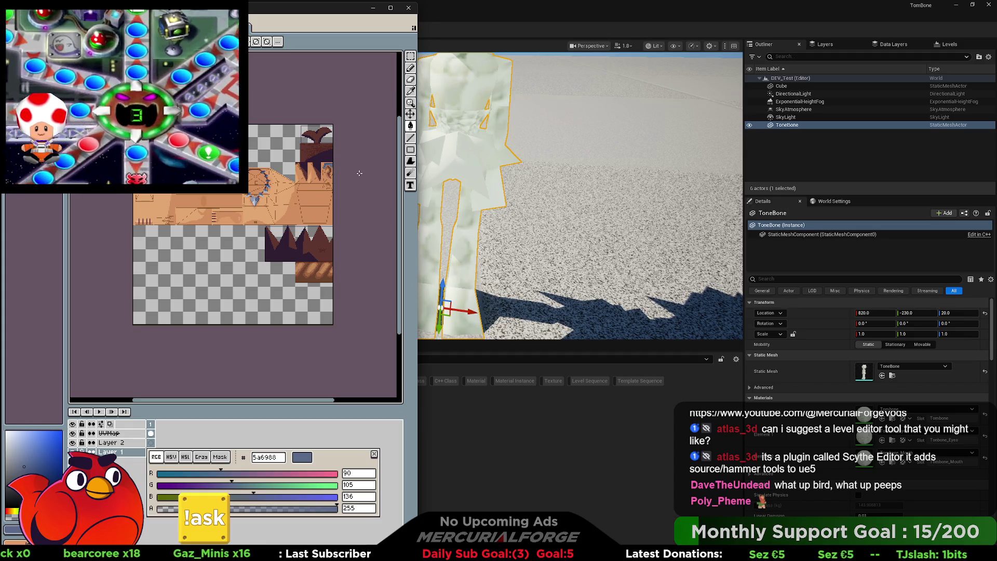
- Save the UV texture sheet as a TGA file with compression turned off
{"action": "key", "text": "ctrl+s"}
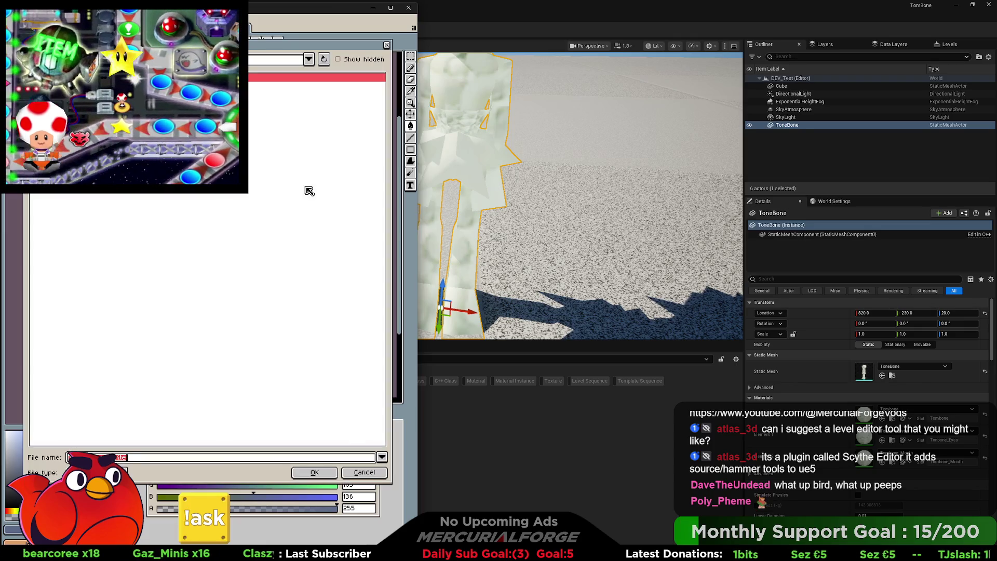
{"action": "left_click", "coordinate": [96, 472]}
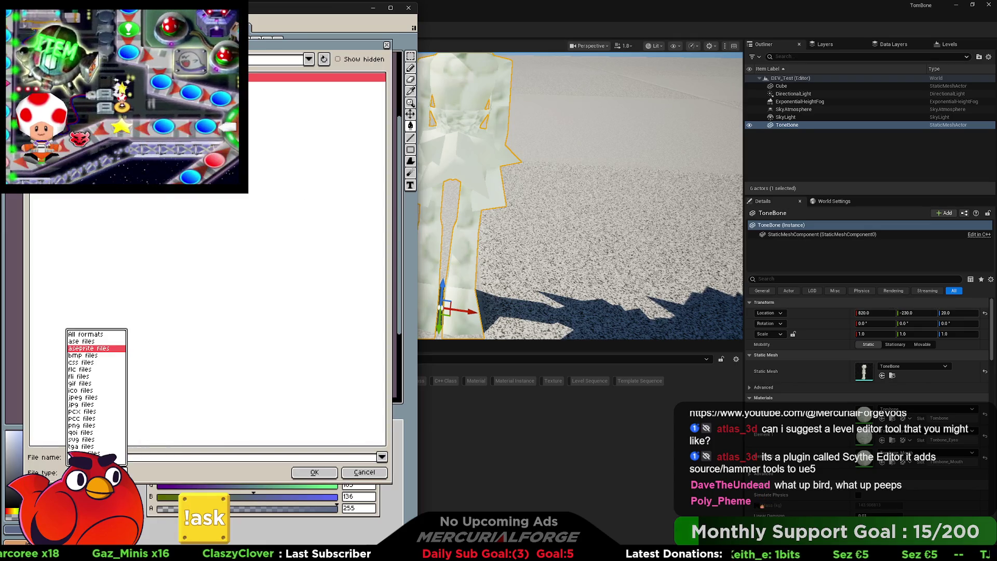
{"action": "left_click", "coordinate": [91, 448]}
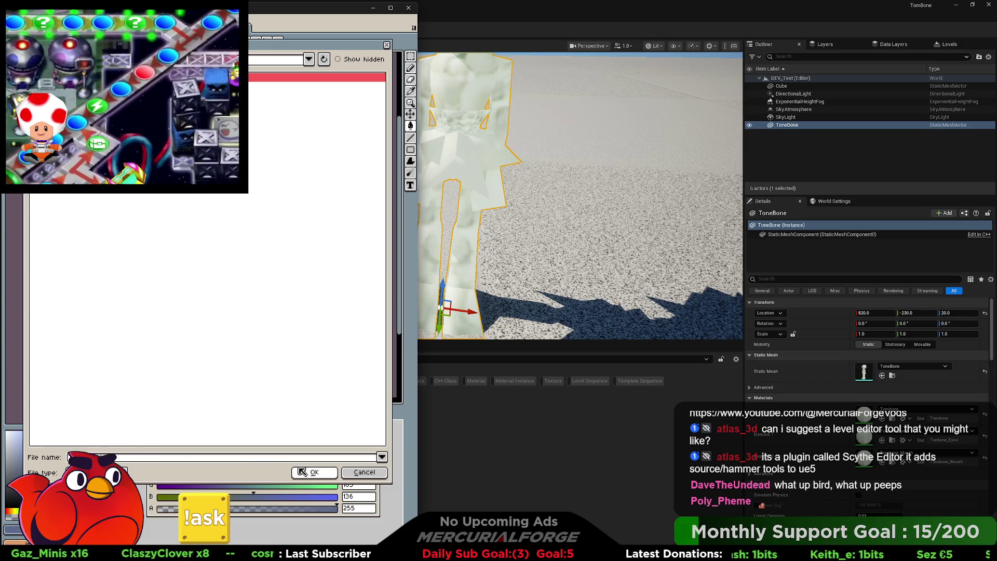
{"action": "left_click", "coordinate": [326, 473]}
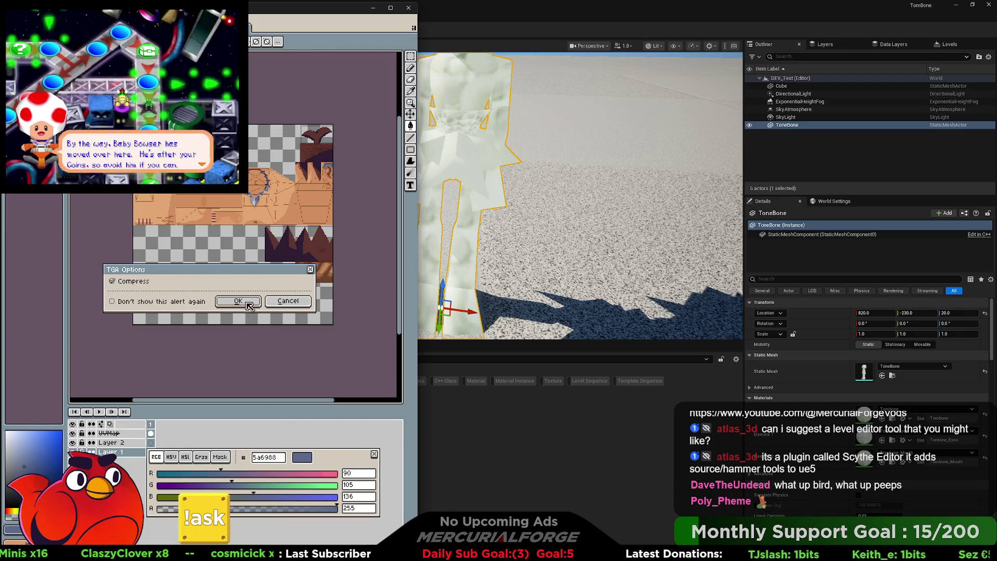
{"action": "left_click", "coordinate": [123, 282]}
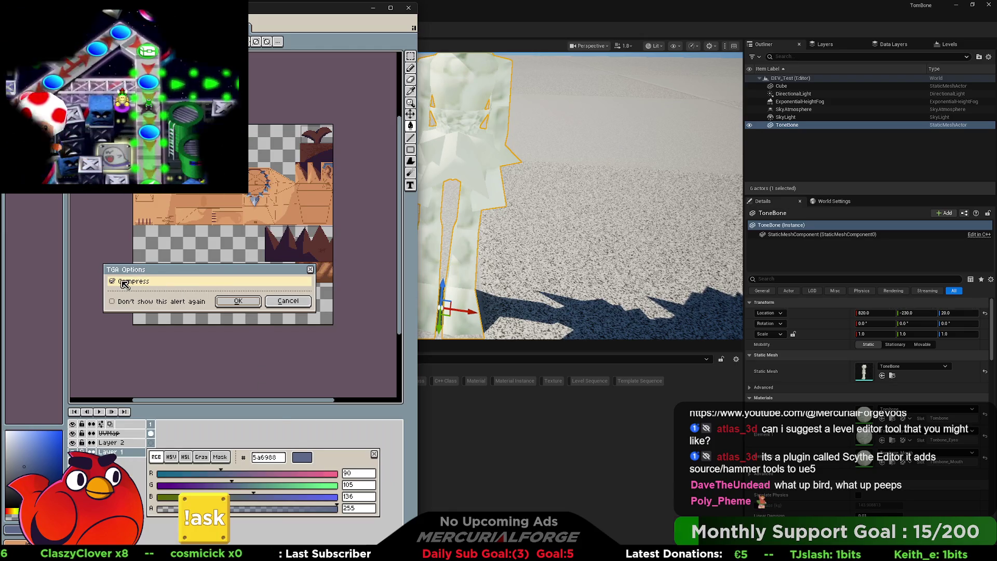
{"action": "left_click", "coordinate": [238, 301]}
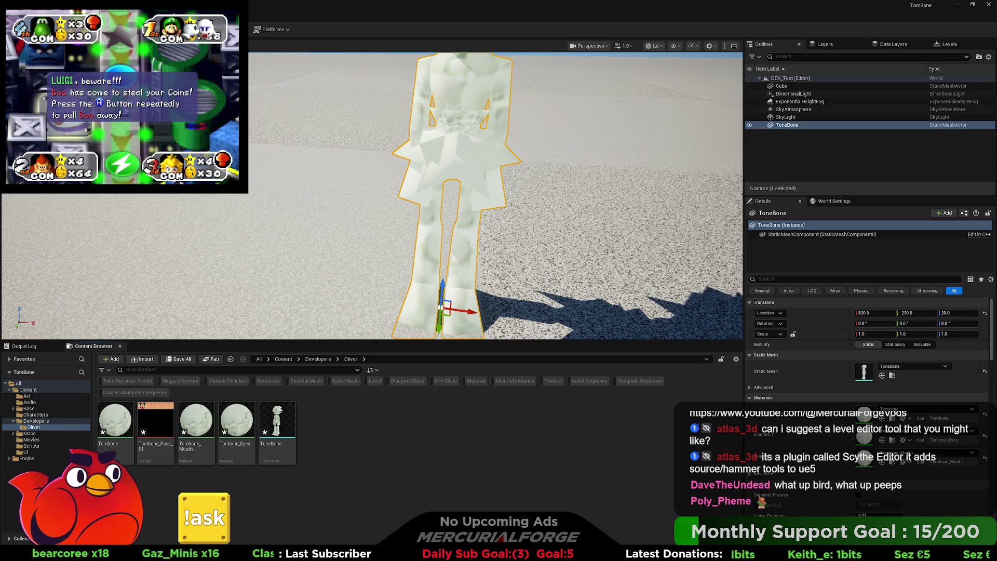
- In the Oliver folder, reveal the Tombone_Face_01 texture's file in Explorer
{"action": "left_click", "coordinate": [27, 408]}
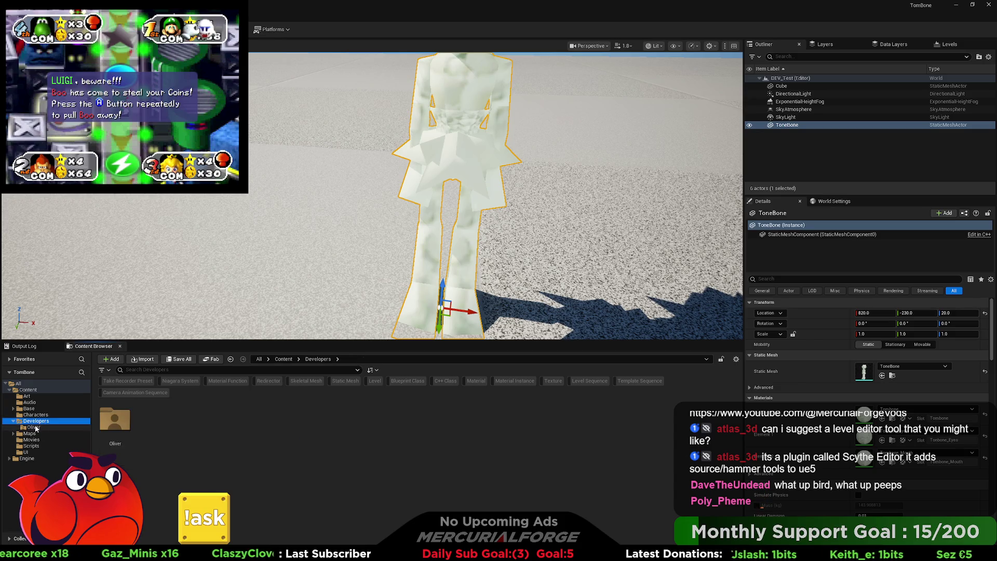
{"action": "left_click", "coordinate": [34, 427]}
{"action": "right_click", "coordinate": [152, 412]}
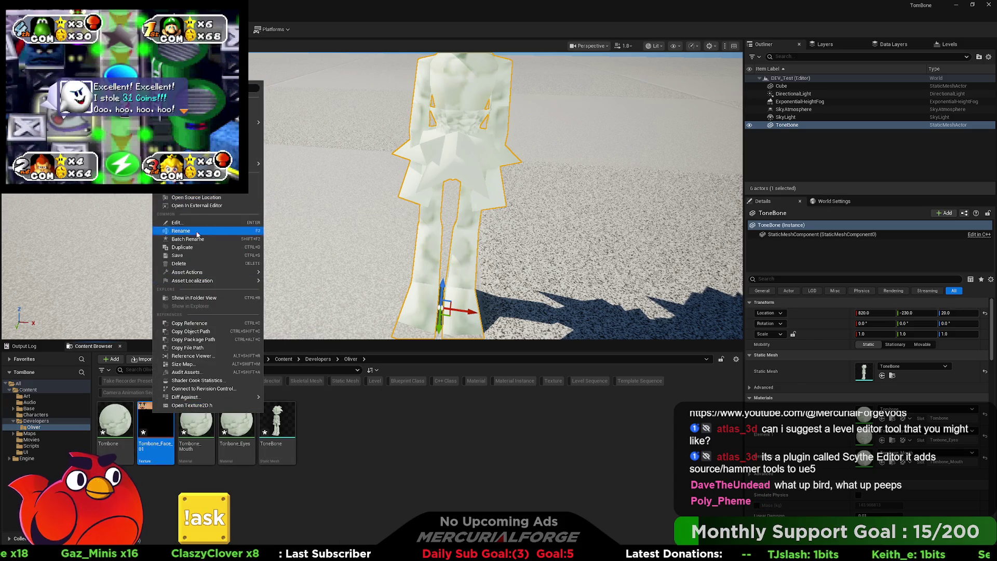
{"action": "left_click", "coordinate": [203, 298]}
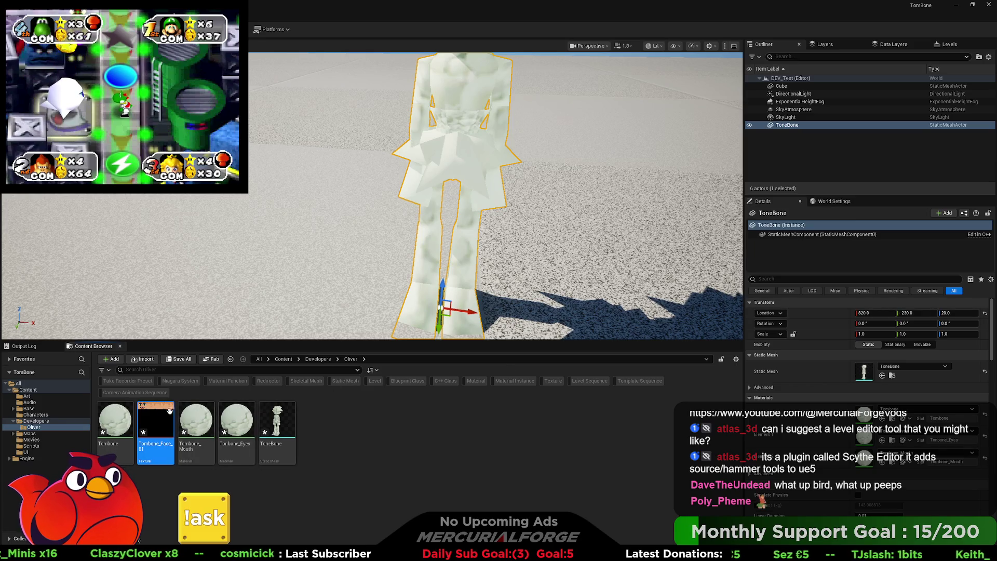
{"action": "right_click", "coordinate": [167, 431]}
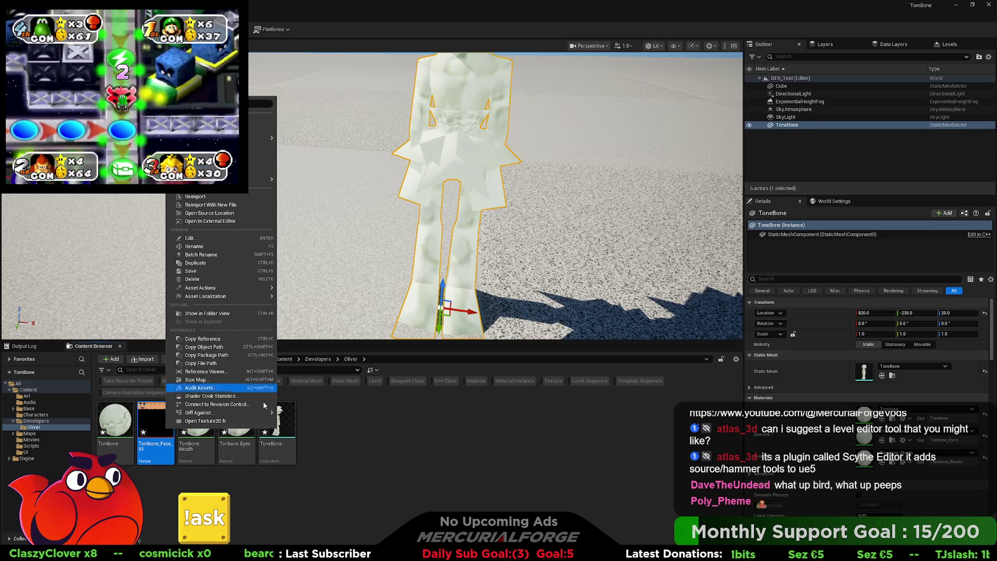
{"action": "right_click", "coordinate": [201, 450]}
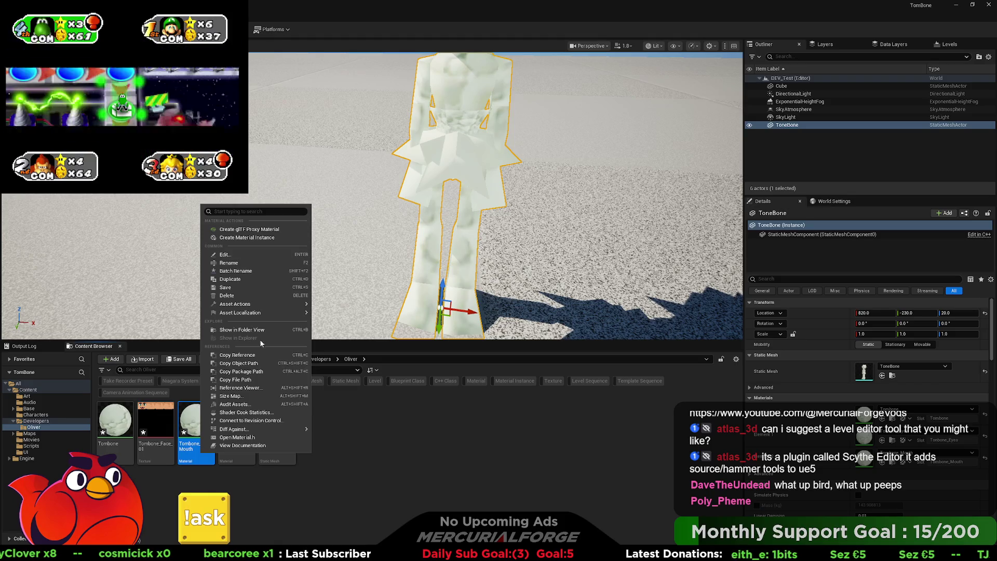
{"action": "left_click", "coordinate": [421, 433]}
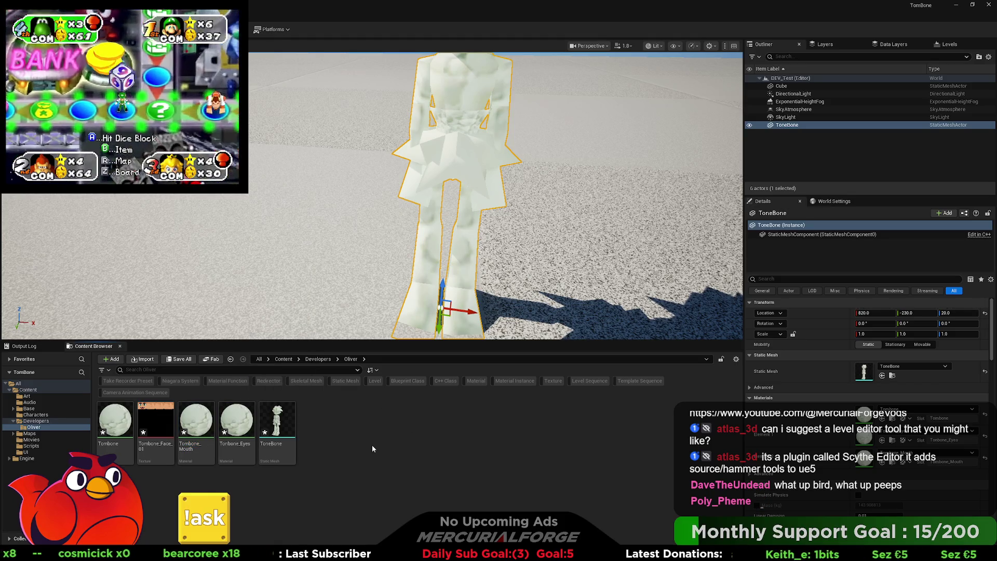
{"action": "right_click", "coordinate": [153, 420]}
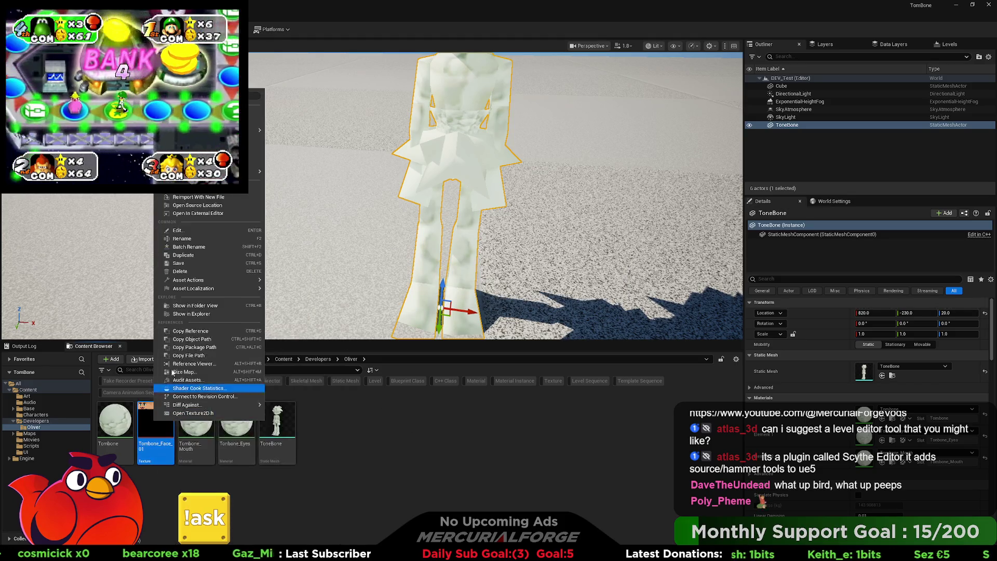
{"action": "left_click", "coordinate": [206, 315]}
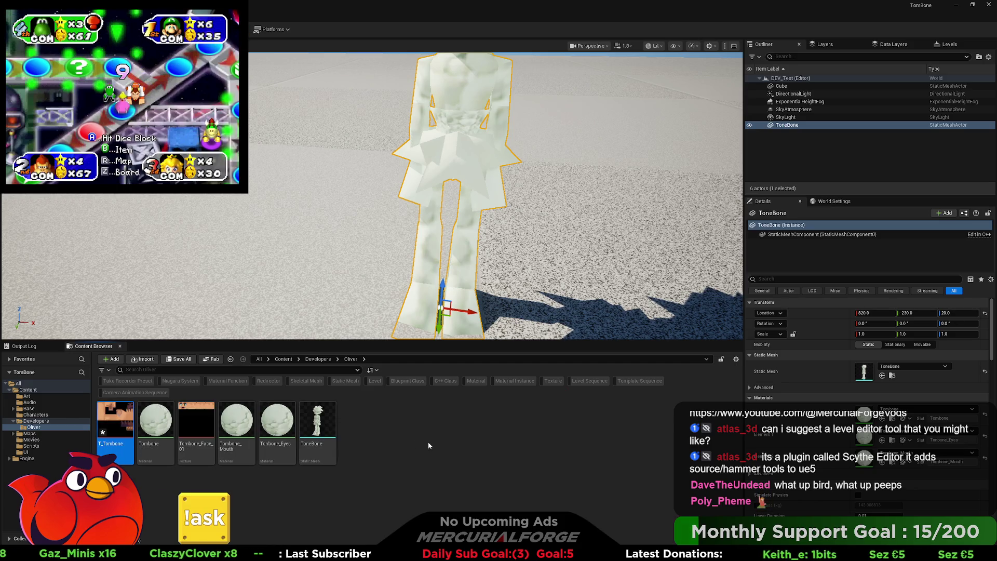
- Delete the Tombone_Face_01 and T_Tombone textures from the Oliver folder
{"action": "left_click", "coordinate": [206, 445]}
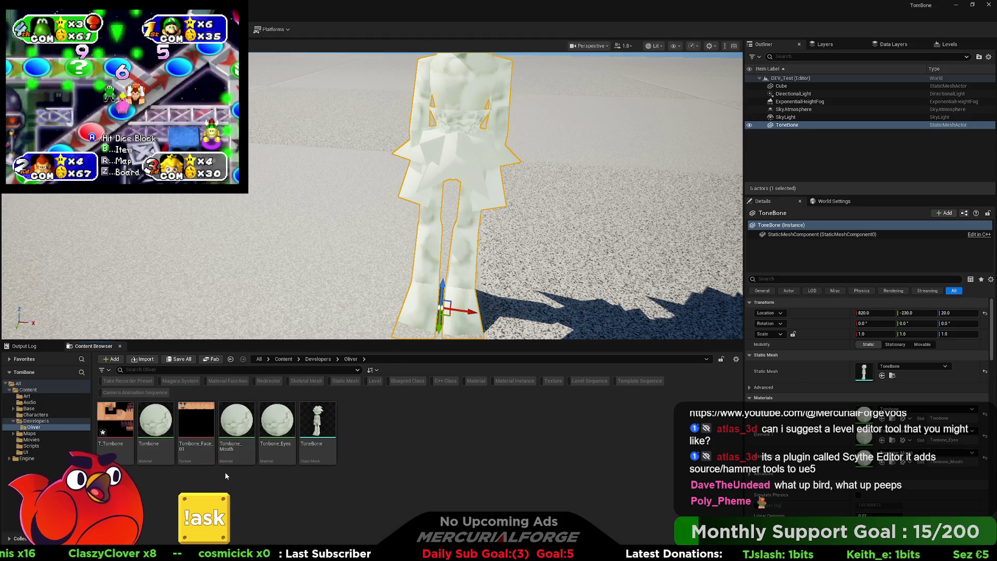
{"action": "left_click", "coordinate": [118, 432], "text": "ctrl"}
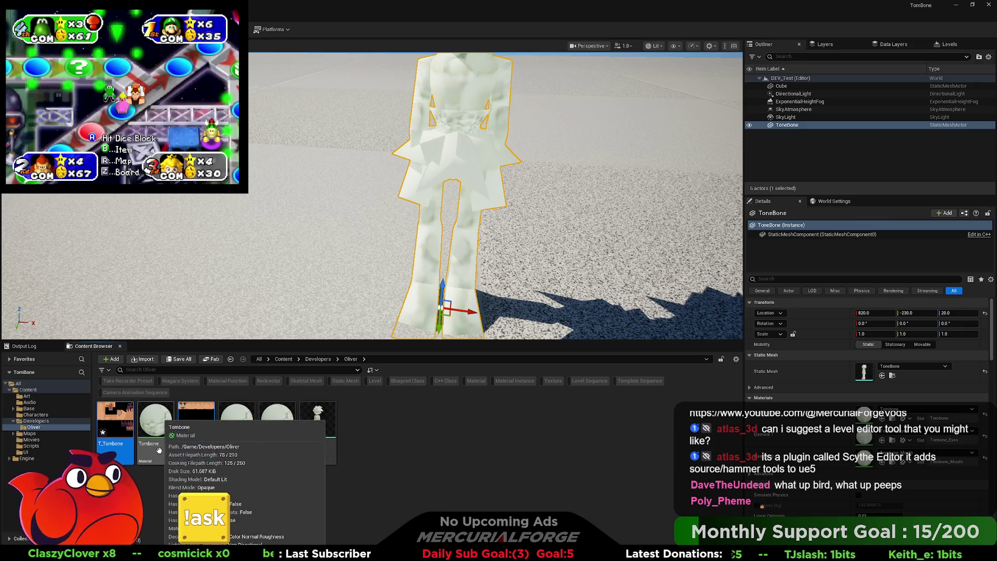
{"action": "key", "text": "Delete"}
{"action": "left_click", "coordinate": [449, 410]}
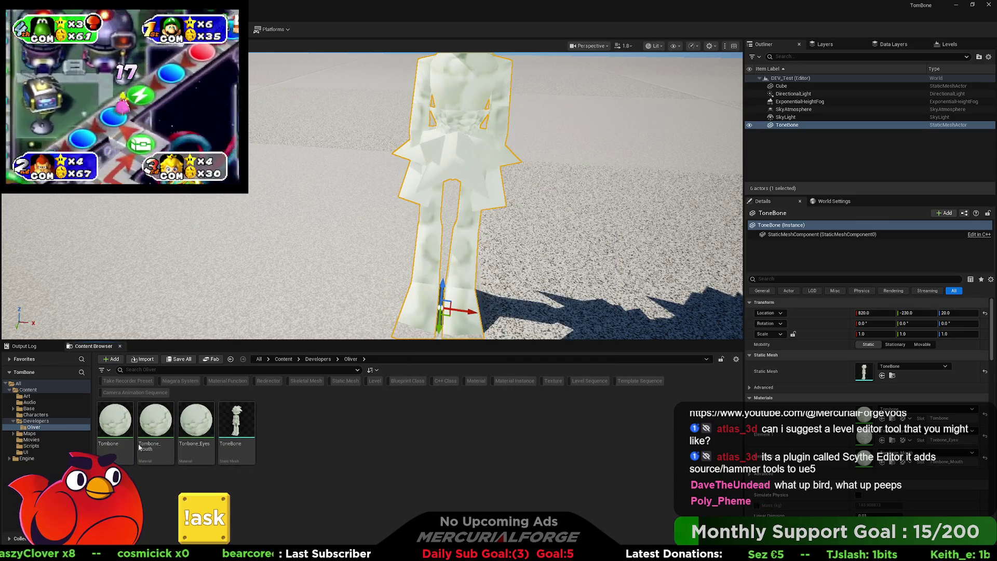
- Rename the character static mesh to SM_TomBone and start renaming the Tombone material
{"action": "left_click", "coordinate": [237, 434]}
{"action": "left_click", "coordinate": [238, 444]}
{"action": "type", "text": "T"}
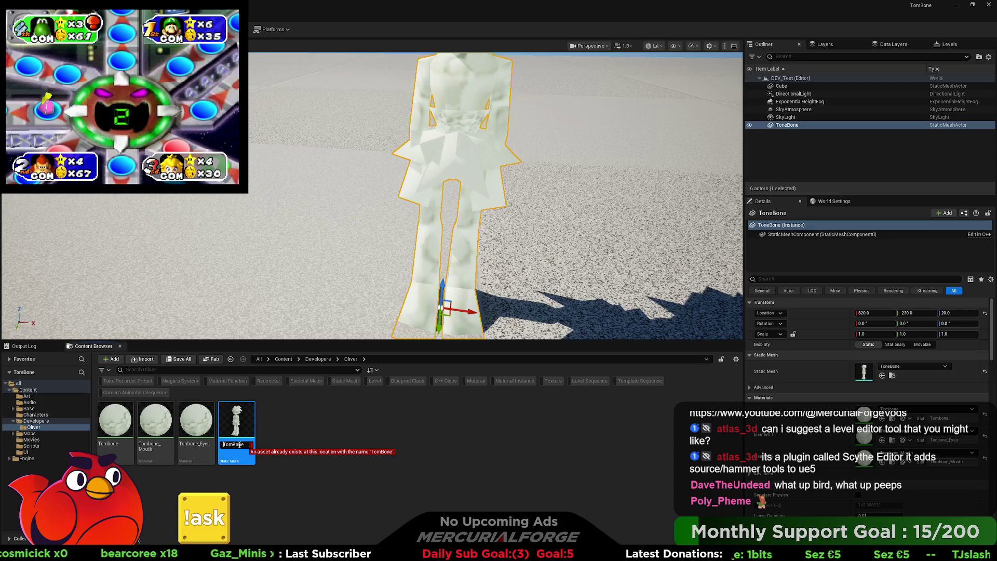
{"action": "key", "text": "Home"}
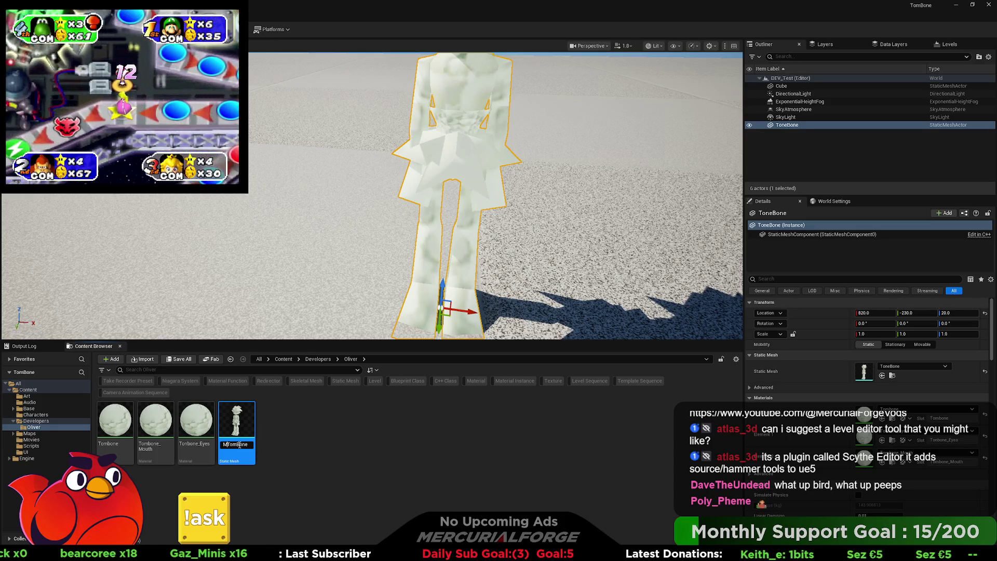
{"action": "type", "text": "M_"}
{"action": "type", "text": "S"}
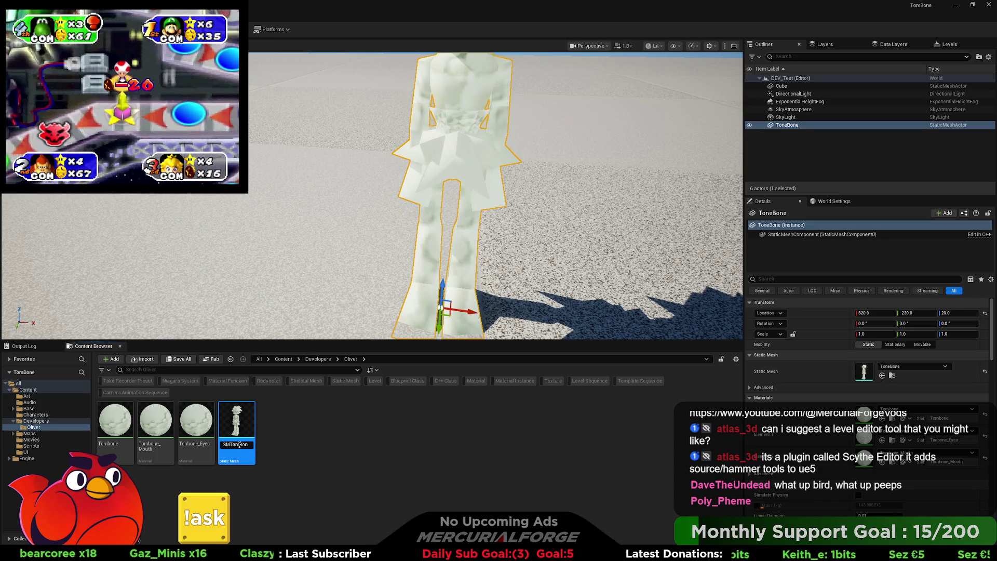
{"action": "key", "text": "Return"}
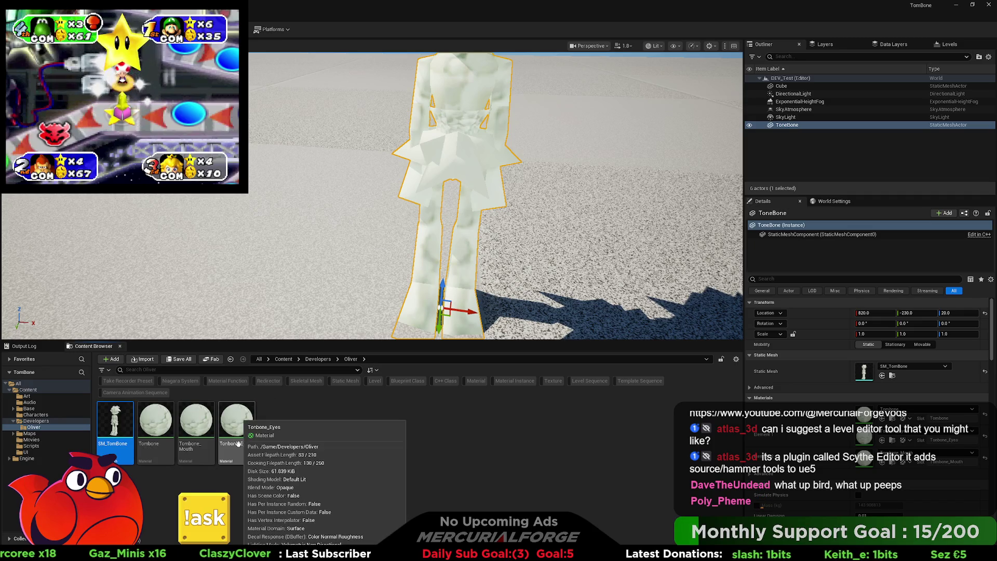
{"action": "left_click", "coordinate": [156, 447]}
{"action": "key", "text": "F2"}
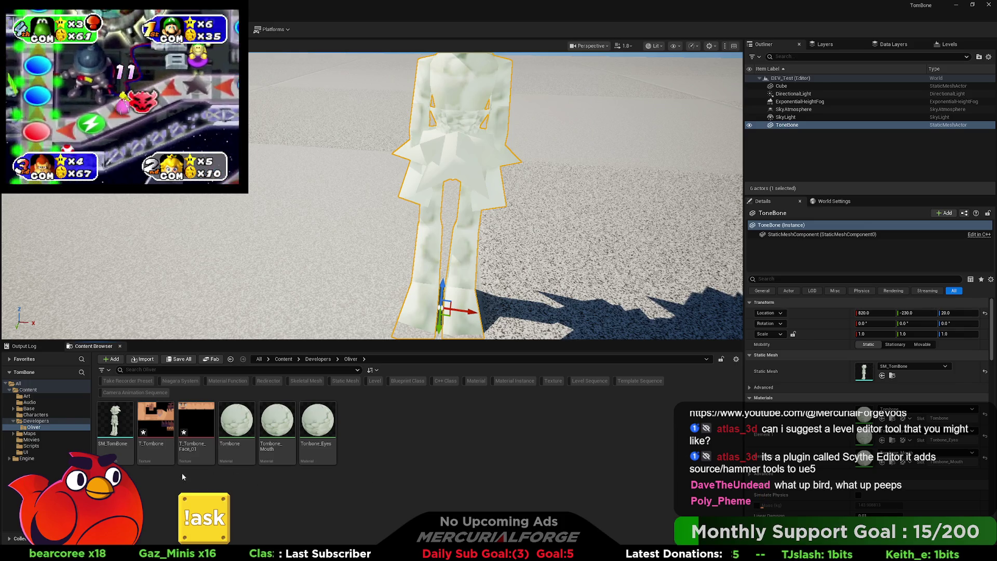
- Apply Paper2D texture settings to T_Tombone and T_Tombone_Face_01
{"action": "left_click", "coordinate": [158, 456]}
{"action": "left_click", "coordinate": [197, 424], "text": "ctrl"}
{"action": "right_click", "coordinate": [202, 417]}
{"action": "mouse_move", "coordinate": [265, 177]}
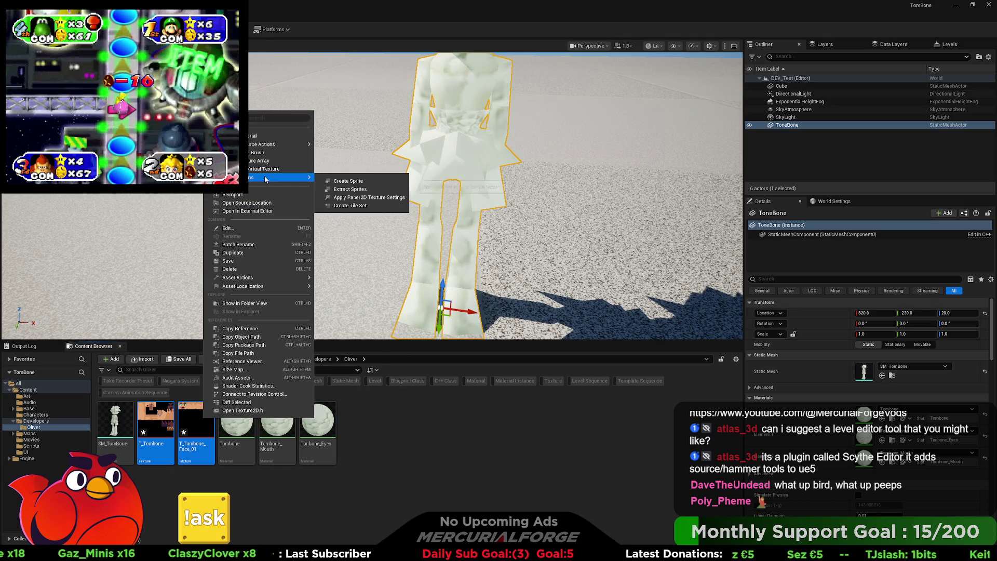
{"action": "left_click", "coordinate": [361, 200]}
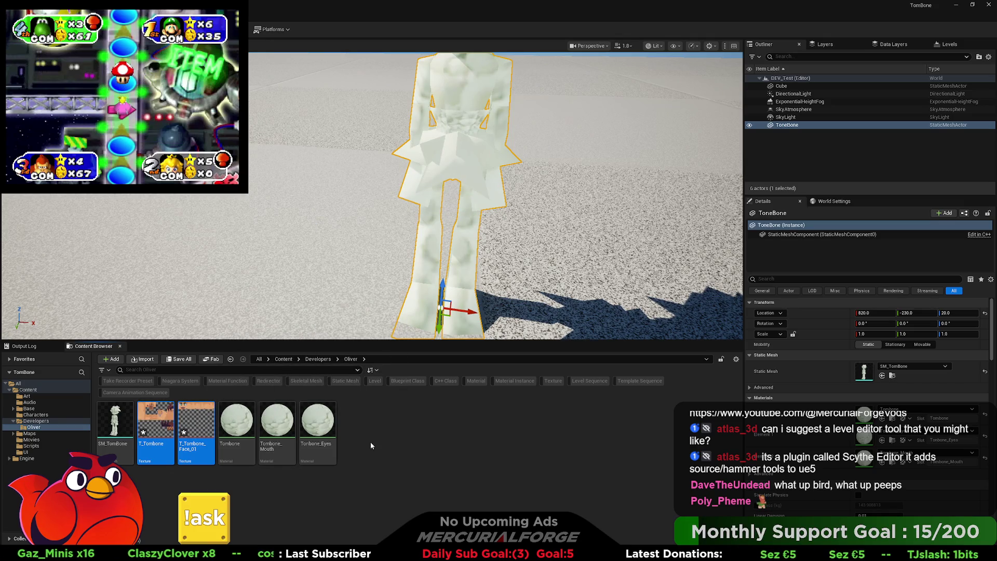
{"action": "left_click", "coordinate": [395, 433]}
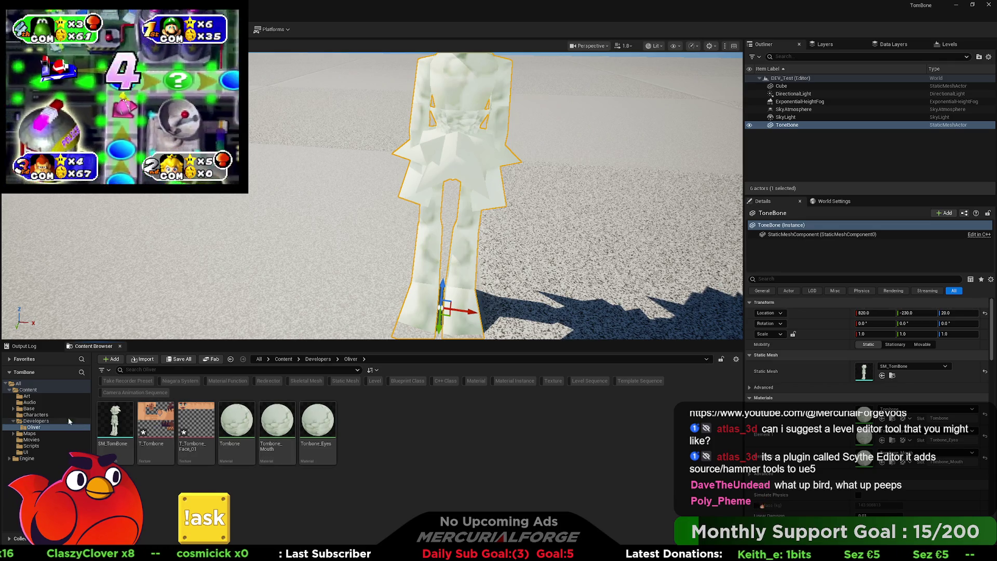
- Create a new material named M_Character in the Oliver folder and open it
{"action": "right_click", "coordinate": [455, 419]}
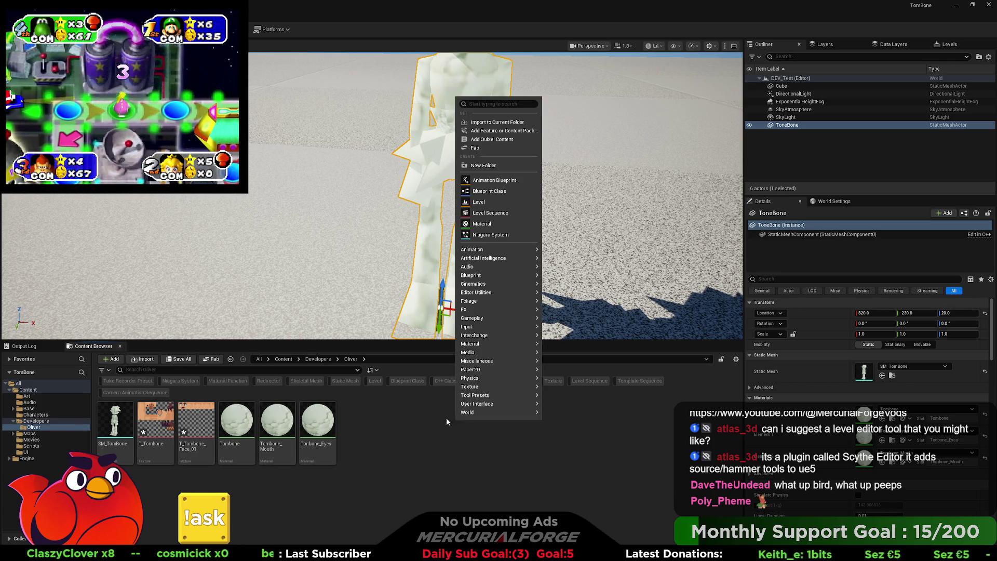
{"action": "left_click", "coordinate": [483, 224]}
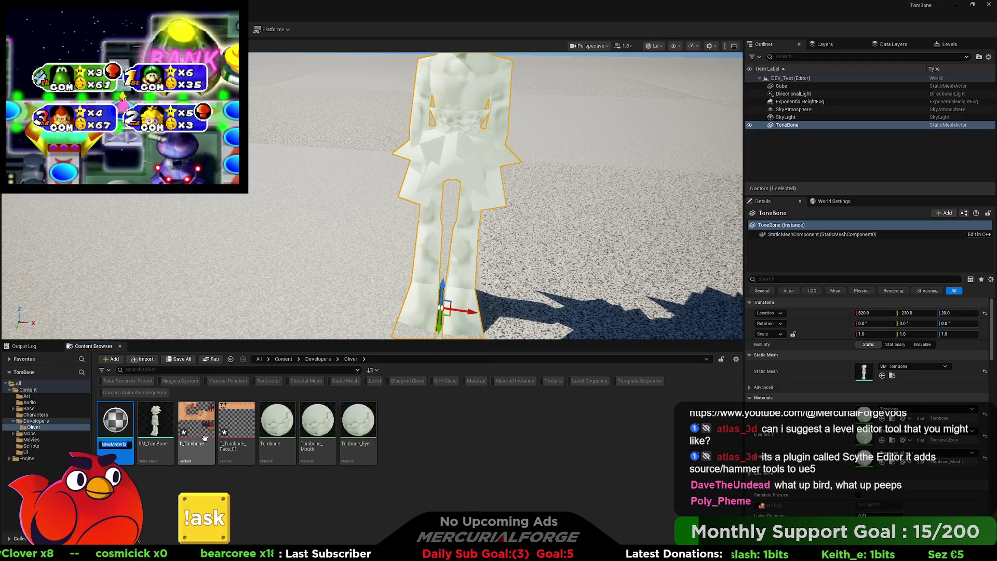
{"action": "type", "text": "Character"}
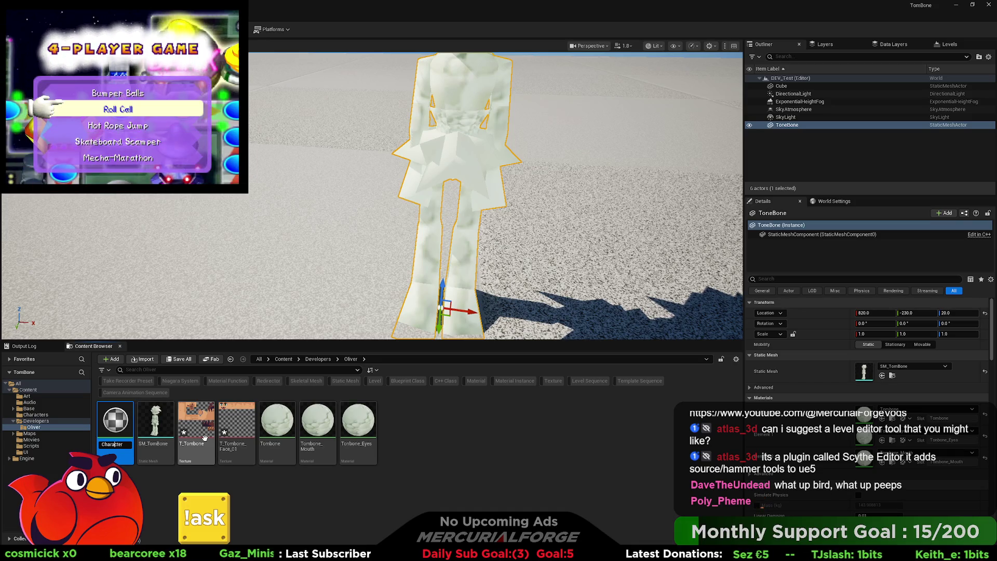
{"action": "key", "text": "Home"}
{"action": "type", "text": "M_"}
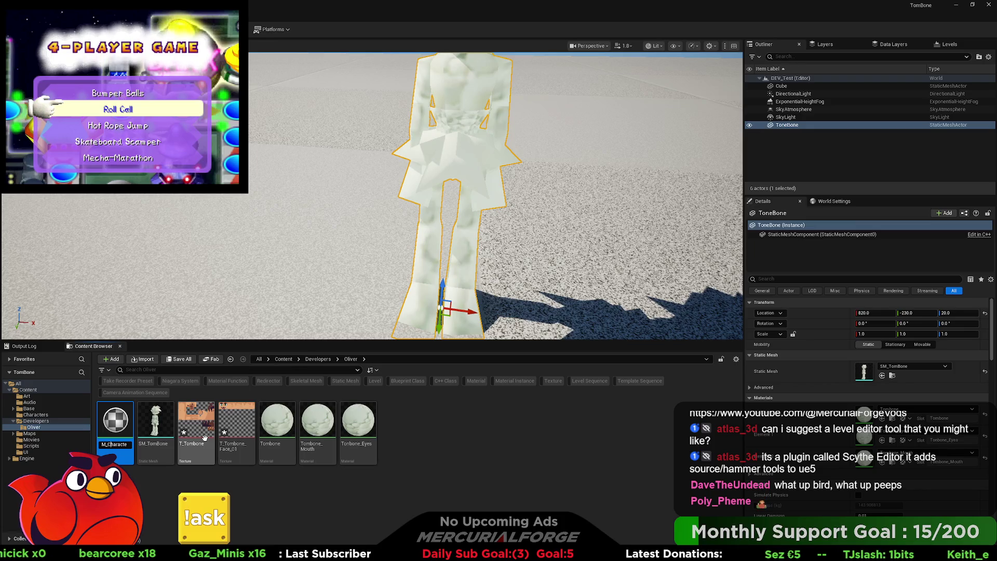
{"action": "key", "text": "Return"}
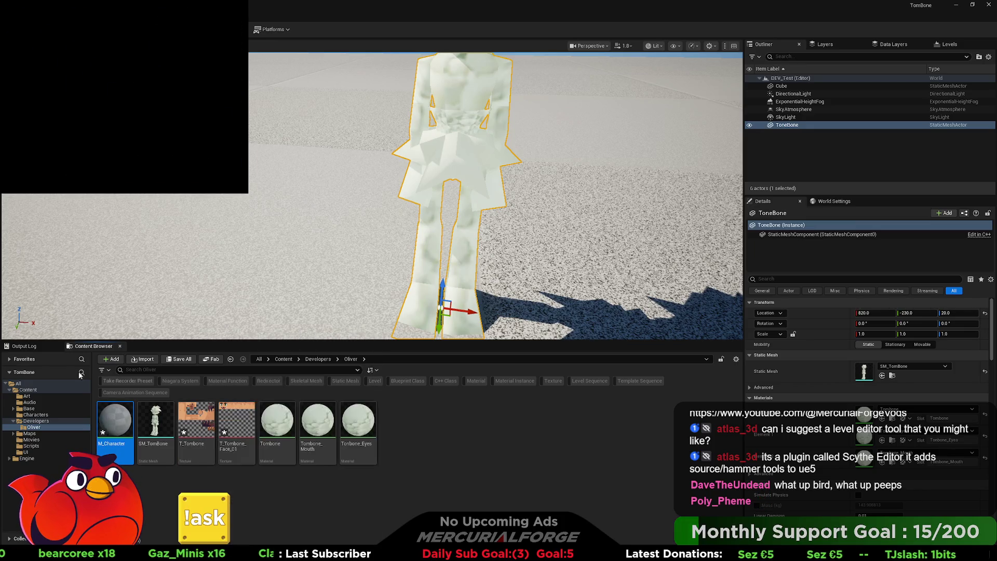
{"action": "double_click", "coordinate": [130, 429]}
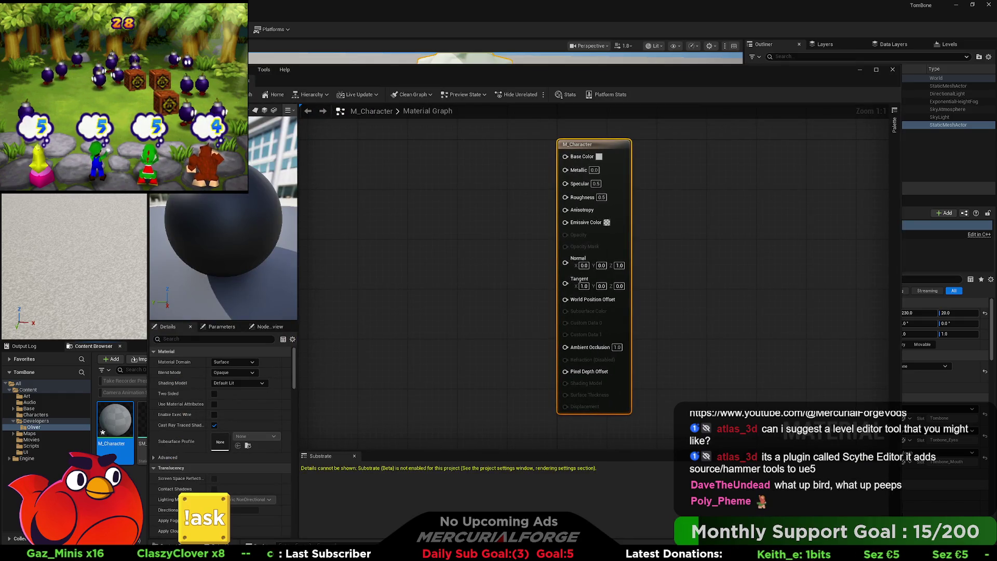
- Add a Texture Sample node and wire its RGB into Base Color and Emissive Color
{"action": "left_click_drag", "start_coordinate": [517, 83], "coordinate": [571, 77]}
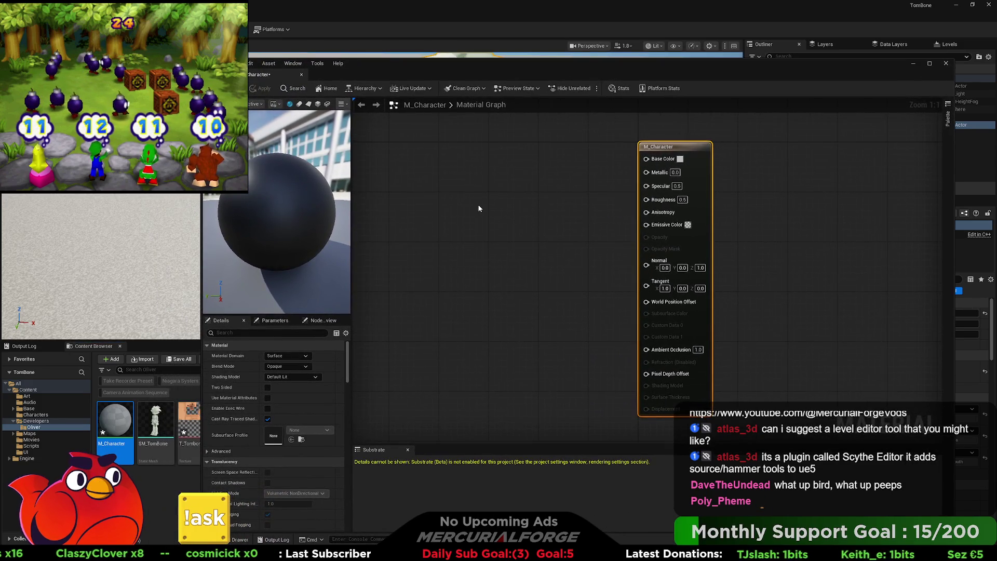
{"action": "left_click_drag", "start_coordinate": [509, 217], "coordinate": [538, 227]}
{"action": "left_click_drag", "start_coordinate": [502, 70], "coordinate": [518, 72]}
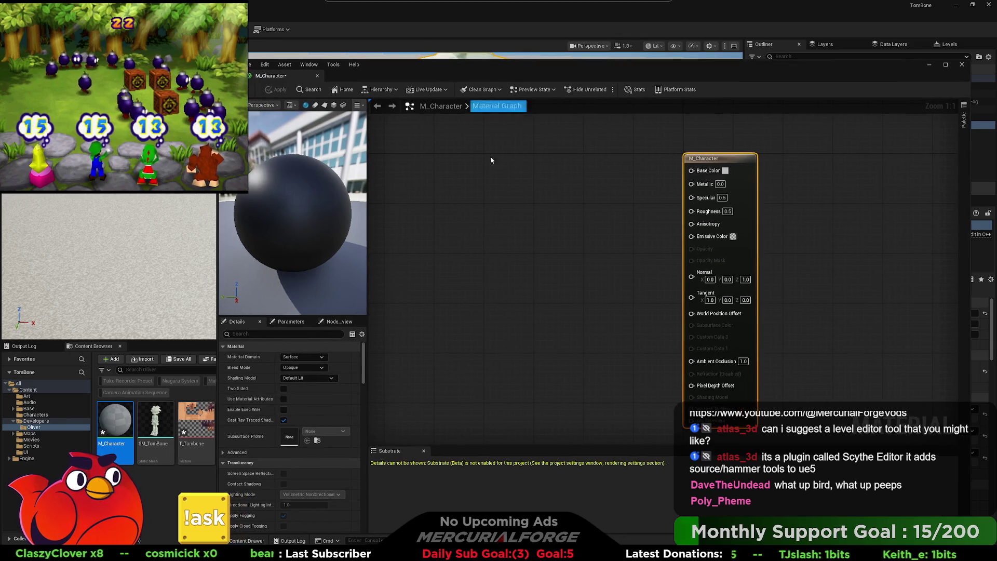
{"action": "left_click", "coordinate": [440, 177]}
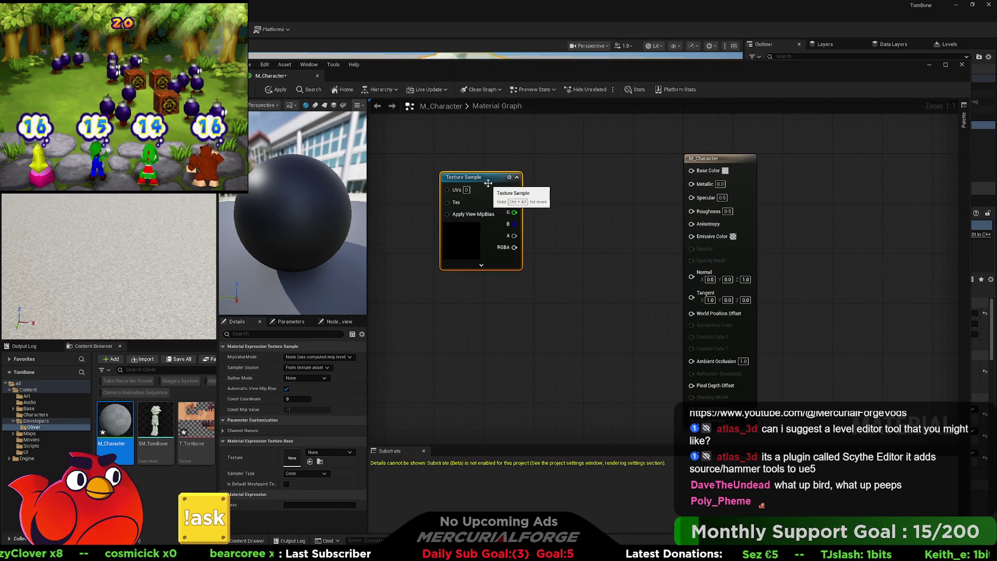
{"action": "mouse_move", "coordinate": [515, 188]}
{"action": "left_mouse_down"}
{"action": "mouse_move", "coordinate": [694, 174]}
{"action": "mouse_move", "coordinate": [684, 251]}
{"action": "mouse_move", "coordinate": [691, 235]}
{"action": "left_mouse_up"}
{"action": "left_click_drag", "start_coordinate": [514, 188], "coordinate": [692, 170]}
{"action": "mouse_move", "coordinate": [488, 180]}
{"action": "left_mouse_down"}
{"action": "mouse_move", "coordinate": [482, 161]}
{"action": "mouse_move", "coordinate": [419, 164]}
{"action": "left_mouse_up"}
- Set the material to Surface domain, Masked blend mode and Unlit shading model
{"action": "left_click", "coordinate": [592, 191]}
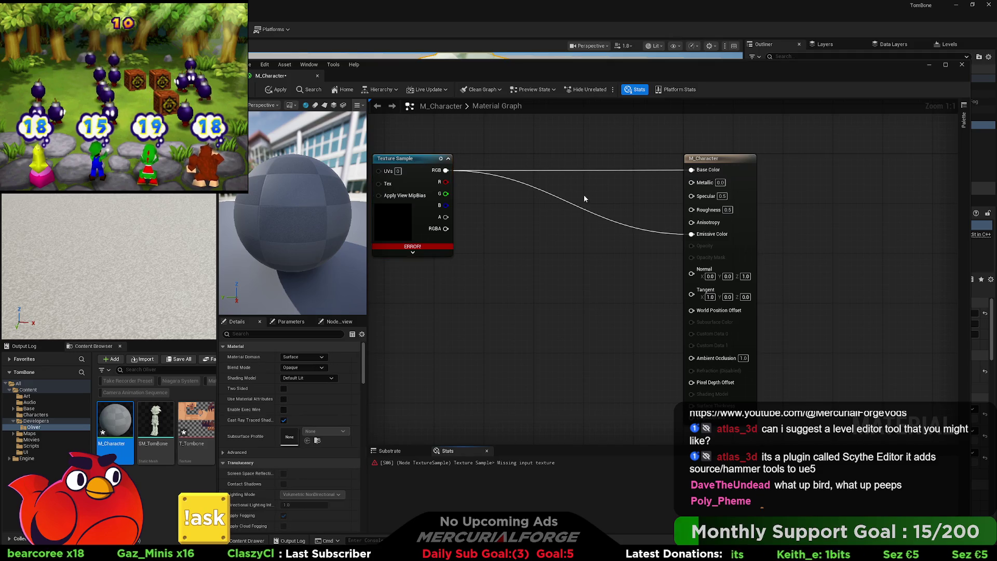
{"action": "left_click", "coordinate": [321, 358]}
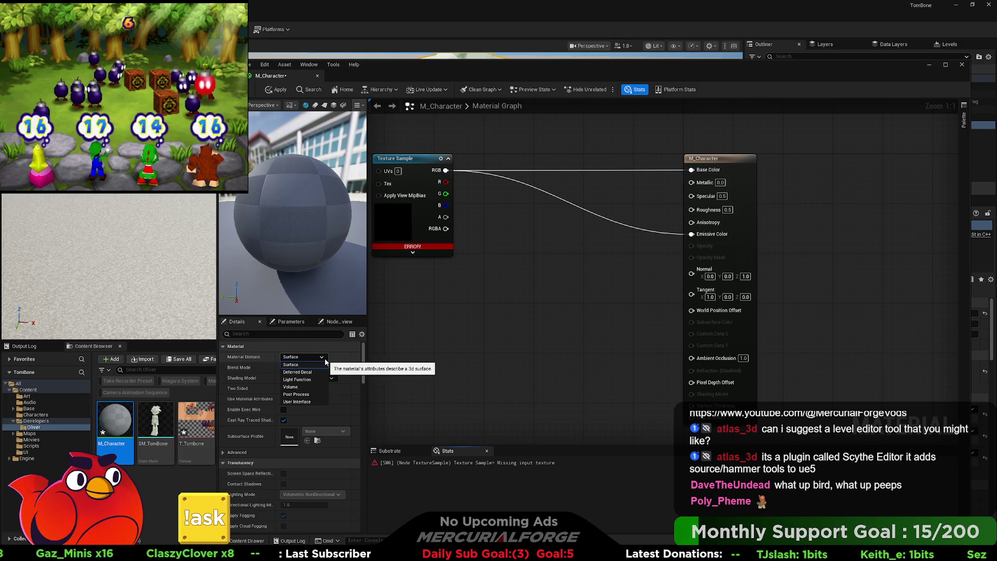
{"action": "left_click", "coordinate": [318, 365]}
{"action": "left_click", "coordinate": [318, 367]}
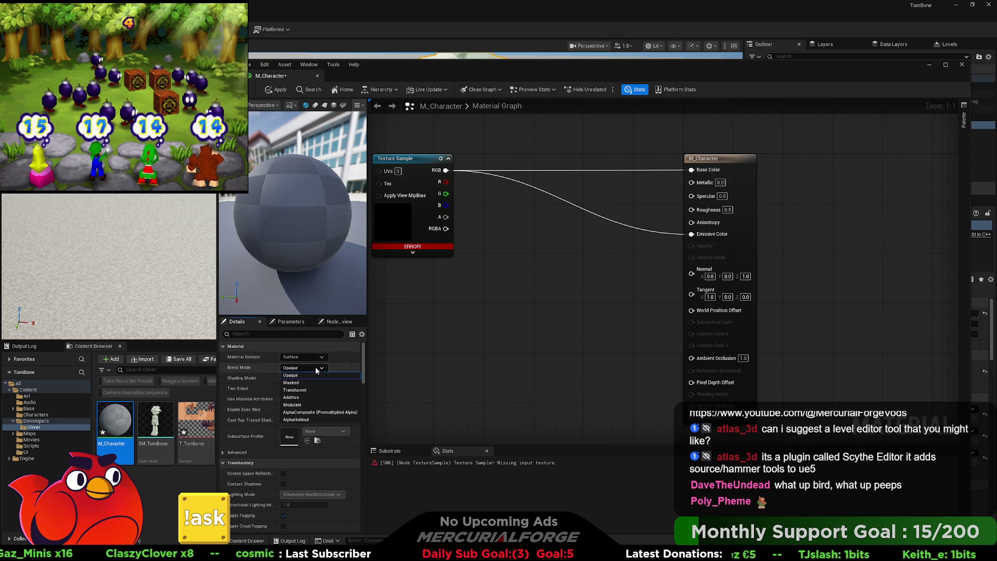
{"action": "left_click", "coordinate": [301, 383]}
{"action": "left_click", "coordinate": [315, 378]}
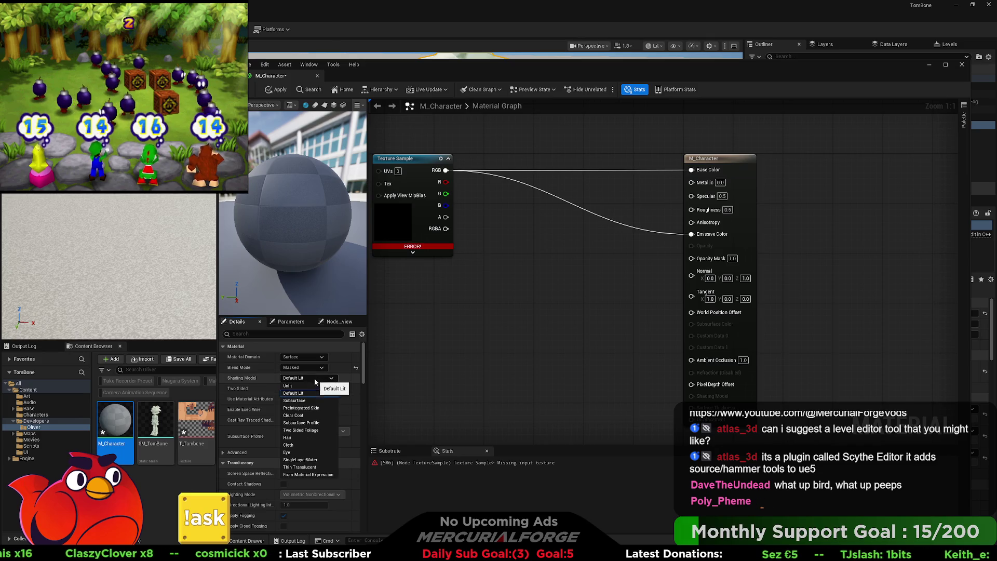
{"action": "left_click", "coordinate": [302, 385]}
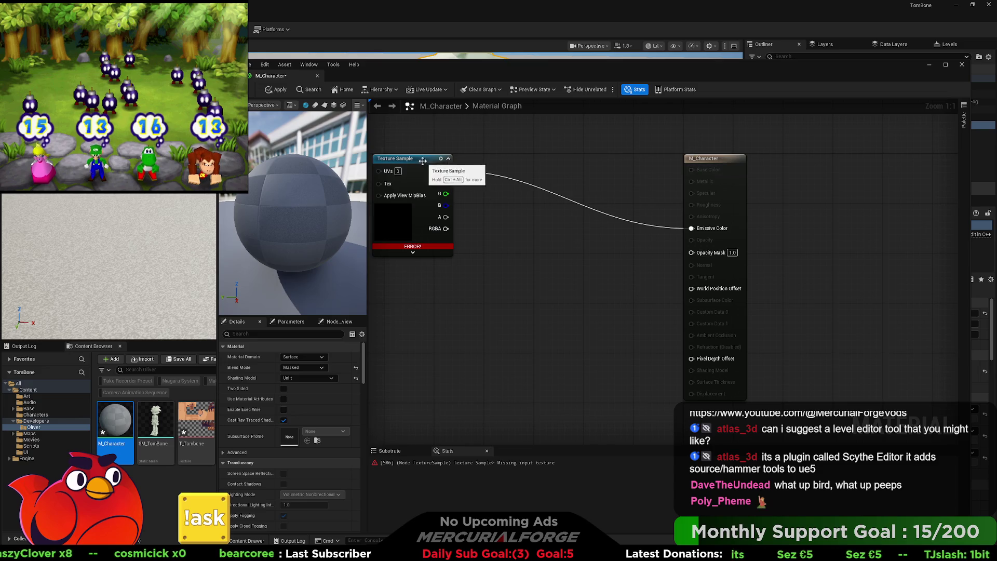
- Reposition the Texture Sample node and recentre the material graph
{"action": "left_click_drag", "start_coordinate": [420, 161], "coordinate": [415, 167]}
{"action": "mouse_move", "coordinate": [470, 238]}
{"action": "left_mouse_down"}
{"action": "mouse_move", "coordinate": [469, 256]}
{"action": "mouse_move", "coordinate": [522, 267]}
{"action": "mouse_move", "coordinate": [692, 270]}
{"action": "left_mouse_up"}
{"action": "mouse_move", "coordinate": [415, 186]}
{"action": "left_mouse_down"}
{"action": "mouse_move", "coordinate": [432, 239]}
{"action": "mouse_move", "coordinate": [423, 177]}
{"action": "left_mouse_up"}
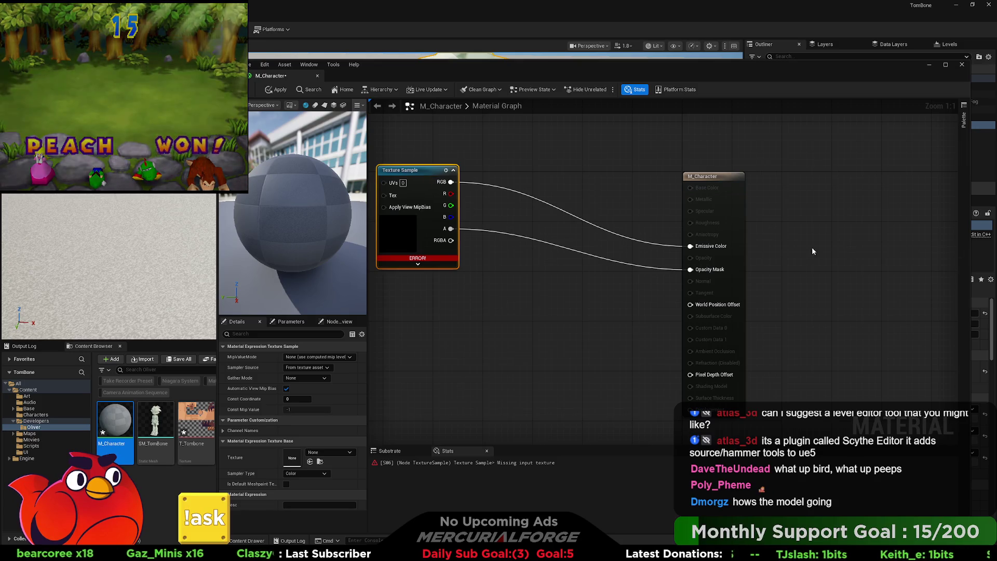
{"action": "left_click_drag", "start_coordinate": [538, 249], "coordinate": [616, 238]}
{"action": "left_click_drag", "start_coordinate": [555, 206], "coordinate": [531, 225]}
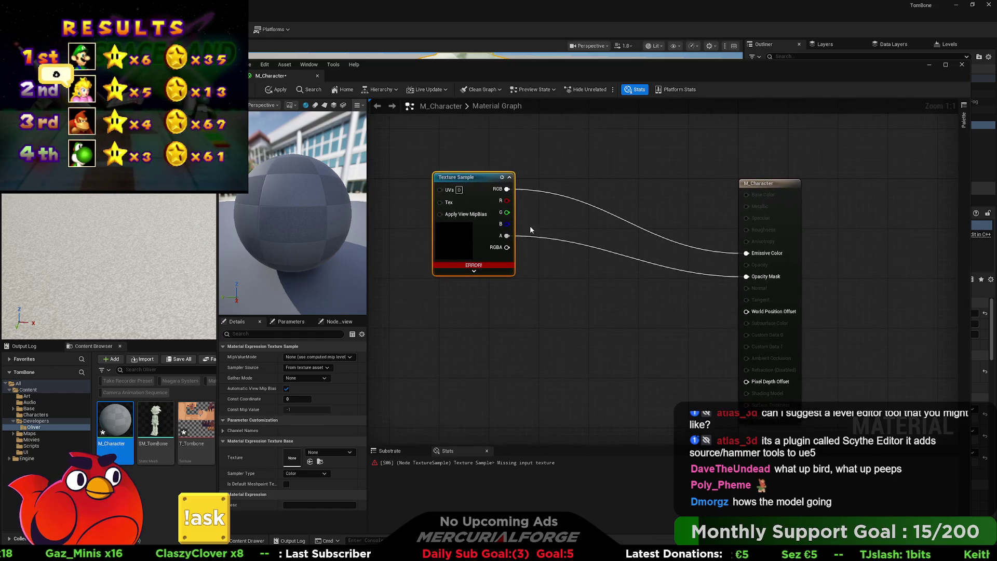
{"action": "mouse_move", "coordinate": [388, 72]}
{"action": "left_mouse_down"}
{"action": "mouse_move", "coordinate": [403, 67]}
{"action": "mouse_move", "coordinate": [498, 261]}
{"action": "mouse_move", "coordinate": [464, 88]}
{"action": "left_mouse_up"}
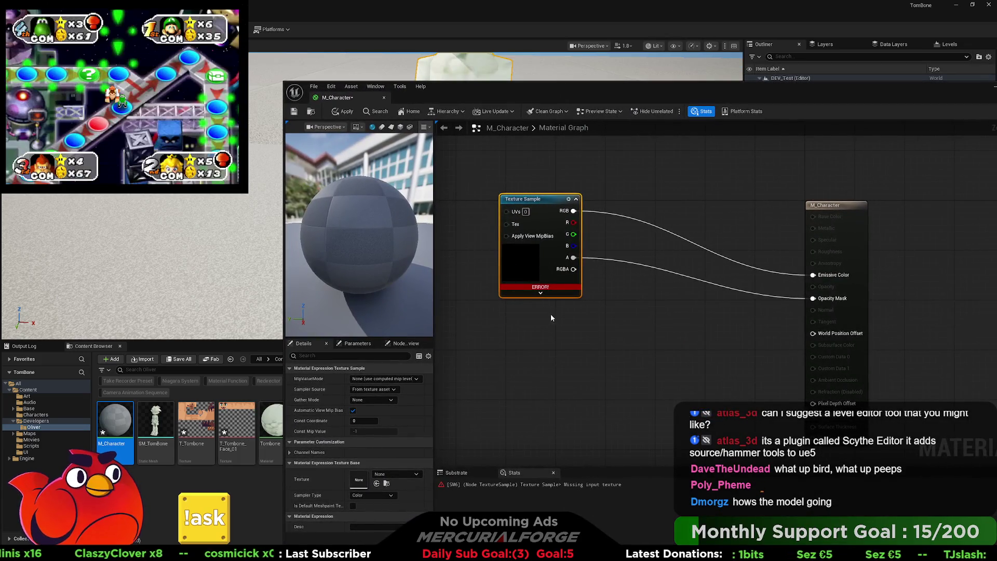
- Move the material editor aside and drop the TomBone .uasset files onto the Oliver folder
{"action": "left_click_drag", "start_coordinate": [594, 308], "coordinate": [575, 276]}
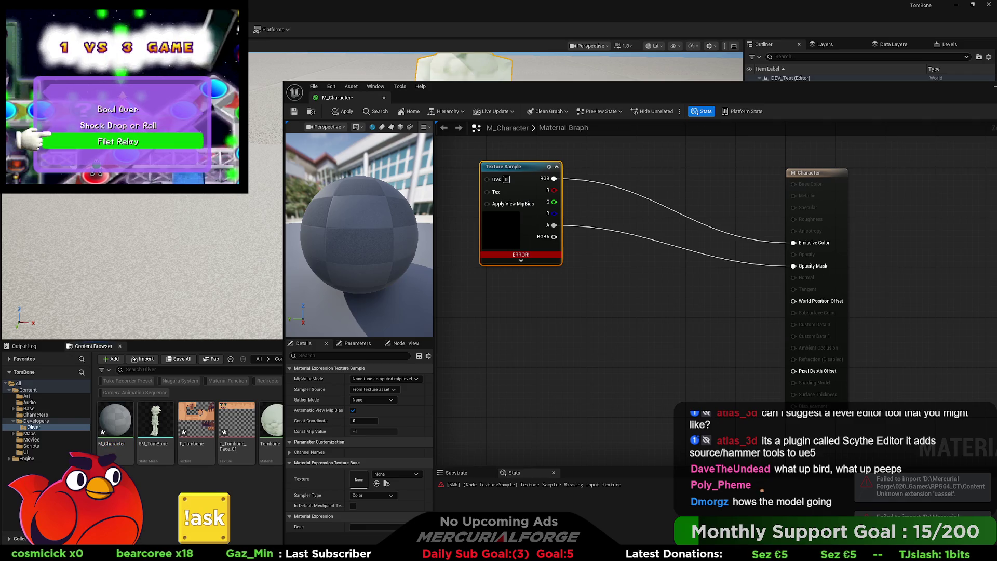
{"action": "mouse_move", "coordinate": [606, 92]}
{"action": "left_mouse_down"}
{"action": "mouse_move", "coordinate": [721, 71]}
{"action": "mouse_move", "coordinate": [668, 81]}
{"action": "left_mouse_up"}
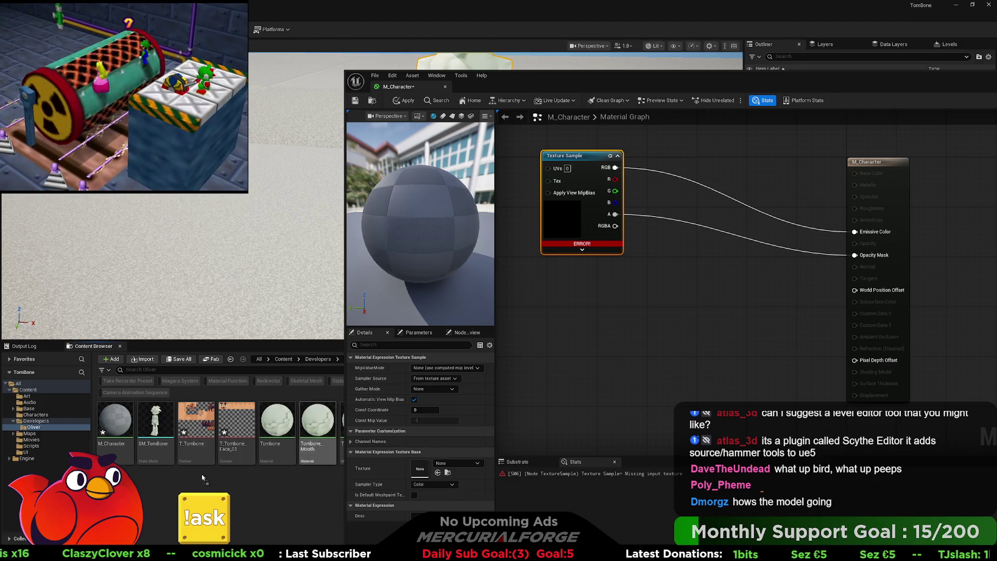
{"action": "left_click_drag", "start_coordinate": [251, 501], "coordinate": [252, 501]}
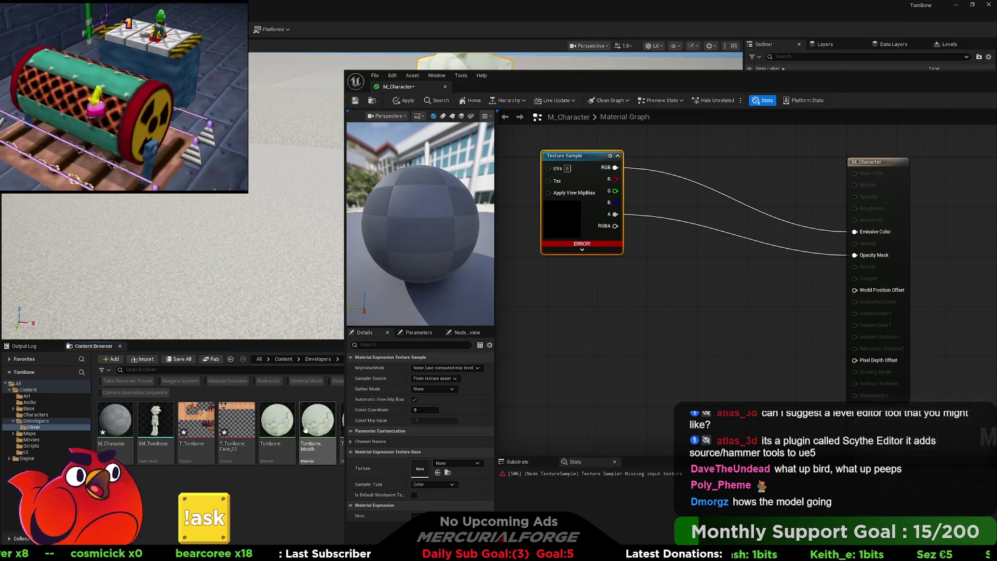
{"action": "right_click", "coordinate": [282, 403]}
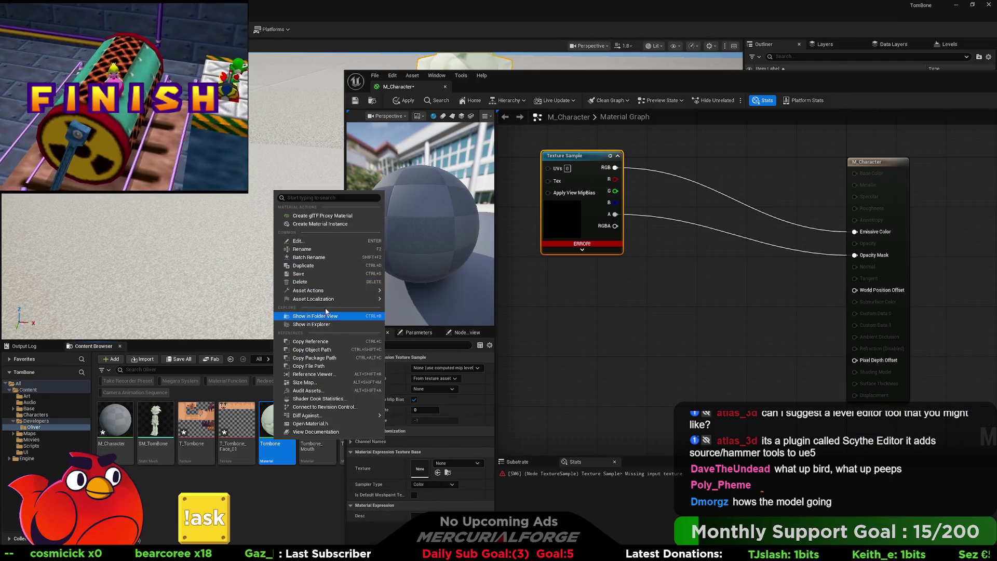
- Dismiss the Tombone asset menu and move the material editor aside, then back
{"action": "mouse_move", "coordinate": [312, 299]}
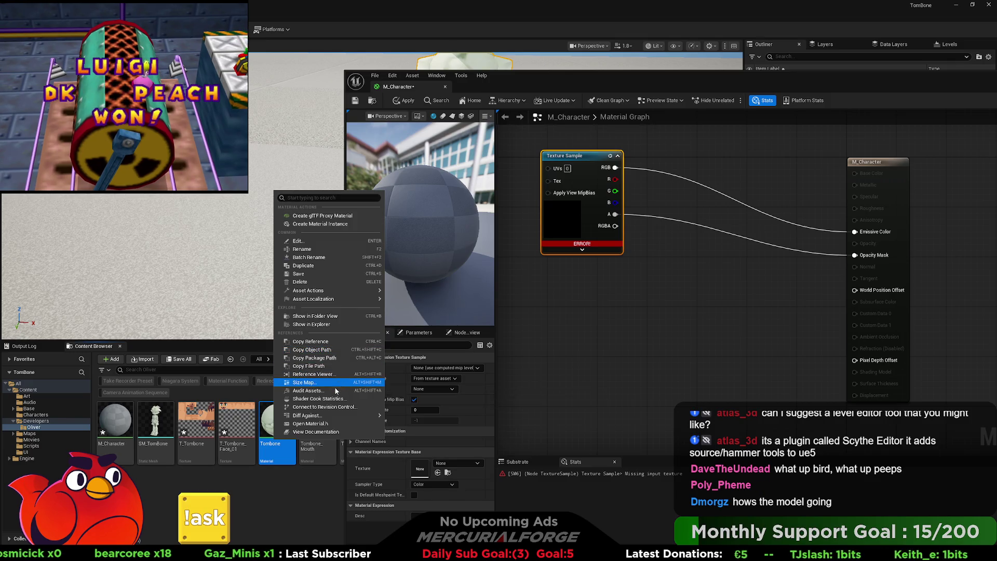
{"action": "left_click", "coordinate": [312, 324]}
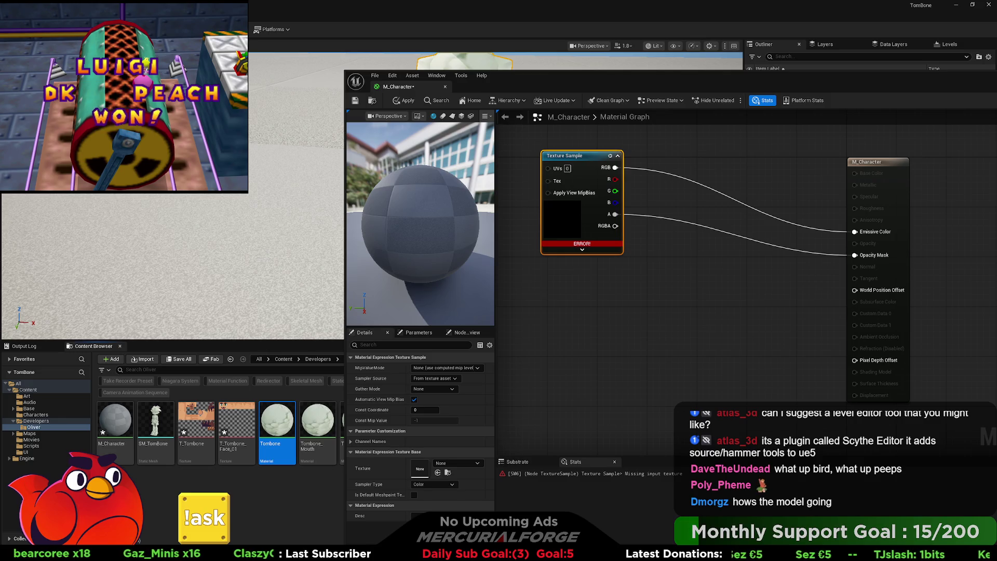
{"action": "mouse_move", "coordinate": [756, 93]}
{"action": "left_mouse_down"}
{"action": "mouse_move", "coordinate": [795, 72]}
{"action": "mouse_move", "coordinate": [948, 74]}
{"action": "mouse_move", "coordinate": [810, 70]}
{"action": "left_mouse_up"}
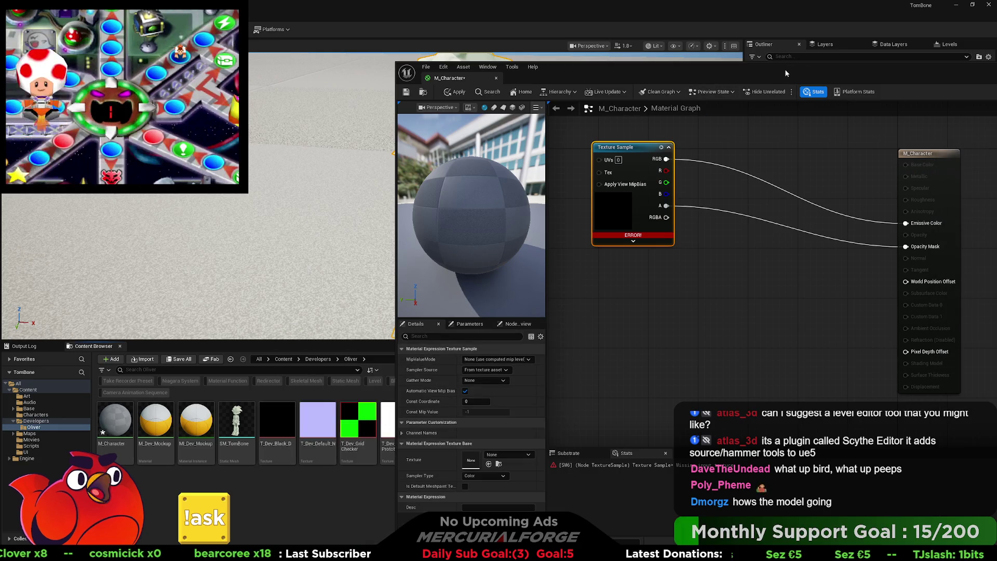
{"action": "left_click_drag", "start_coordinate": [786, 69], "coordinate": [576, 58]}
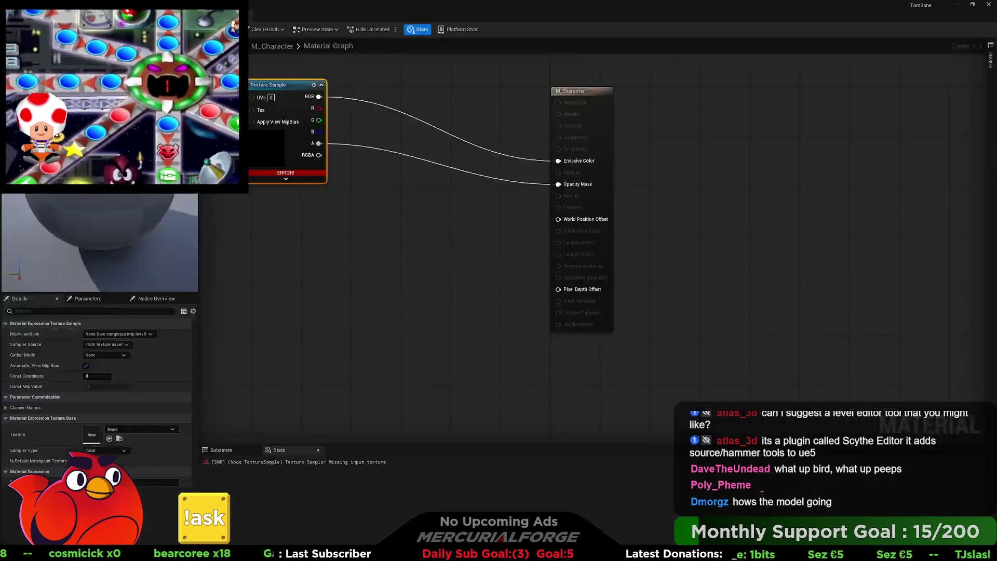
- Select the floor cube in the level and open M_Dev_Mockup for reference
{"action": "left_click", "coordinate": [206, 410]}
{"action": "scroll", "coordinate": [399, 260], "scroll_direction": "down", "scroll_amount": 10}
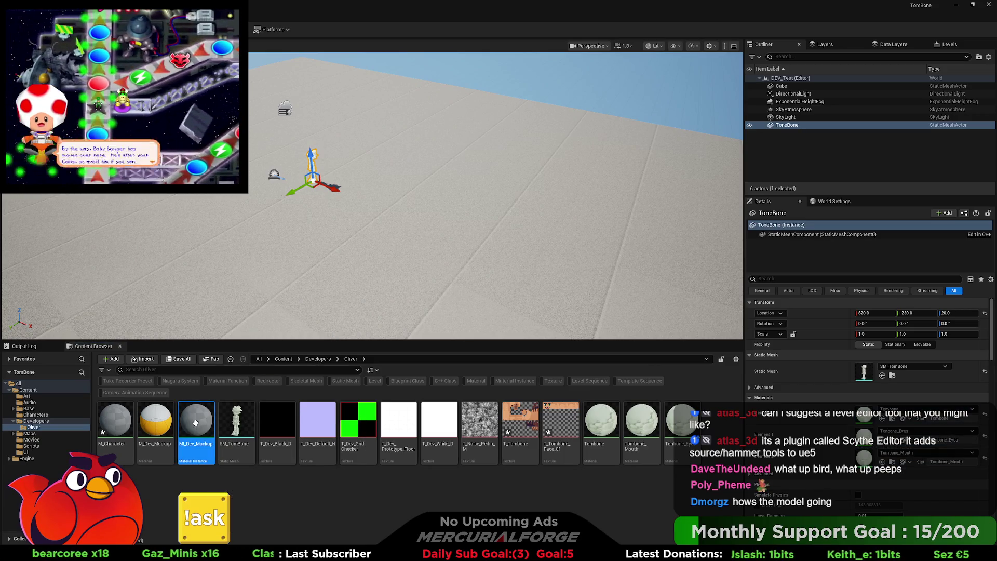
{"action": "left_click", "coordinate": [399, 265]}
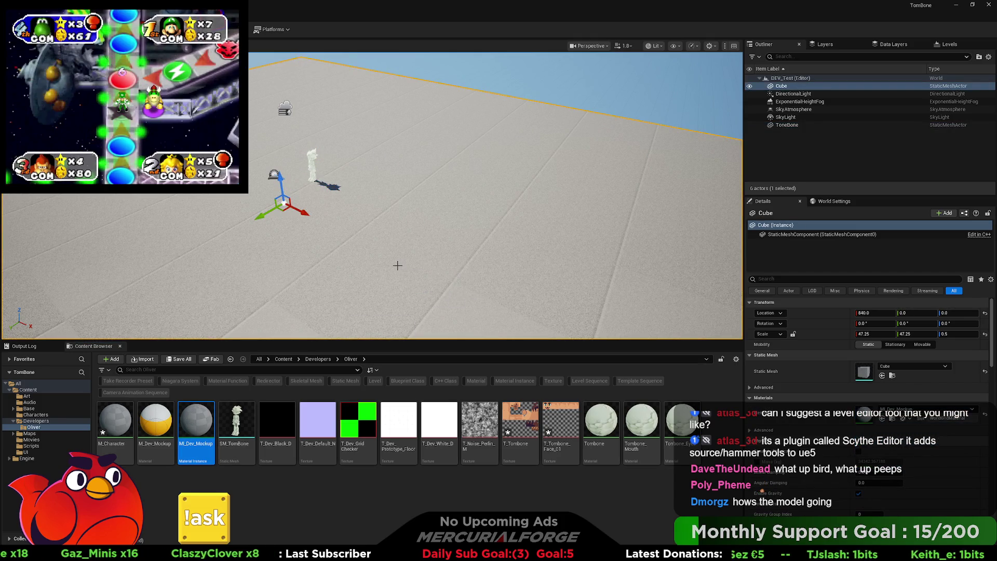
{"action": "mouse_move", "coordinate": [156, 420]}
{"action": "left_mouse_down"}
{"action": "mouse_move", "coordinate": [172, 452]}
{"action": "mouse_move", "coordinate": [184, 401]}
{"action": "mouse_move", "coordinate": [156, 418]}
{"action": "left_mouse_up"}
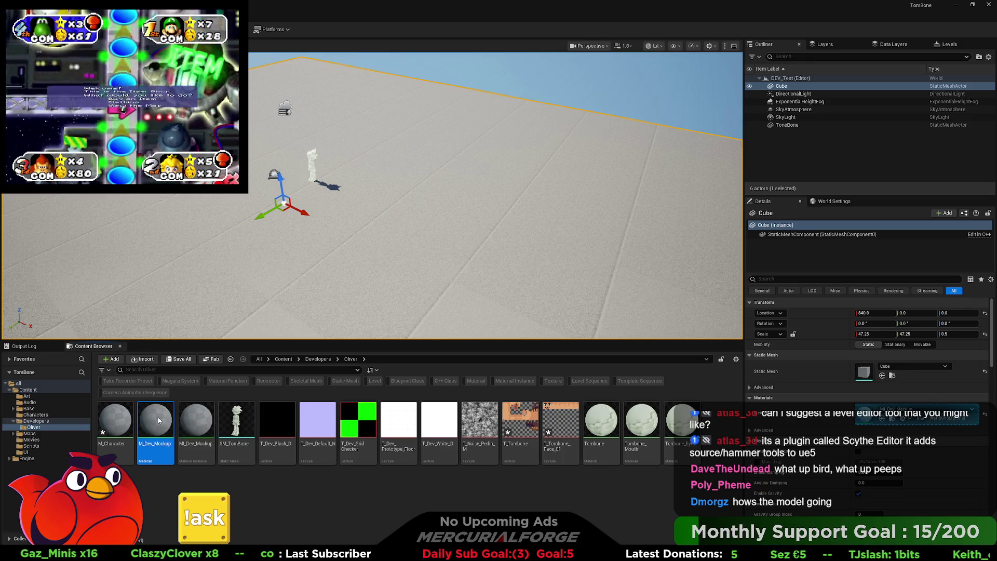
{"action": "double_click", "coordinate": [150, 418]}
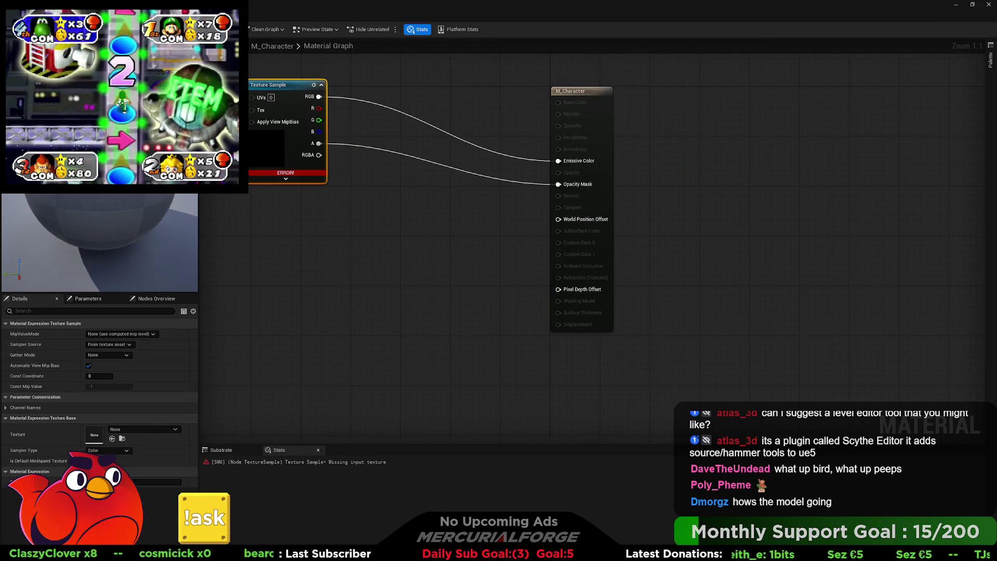
{"action": "key", "text": "alt+Tab"}
- Open MI_Dev_Mockup and search its parent material list for 'dev', then cancel
{"action": "double_click", "coordinate": [206, 428]}
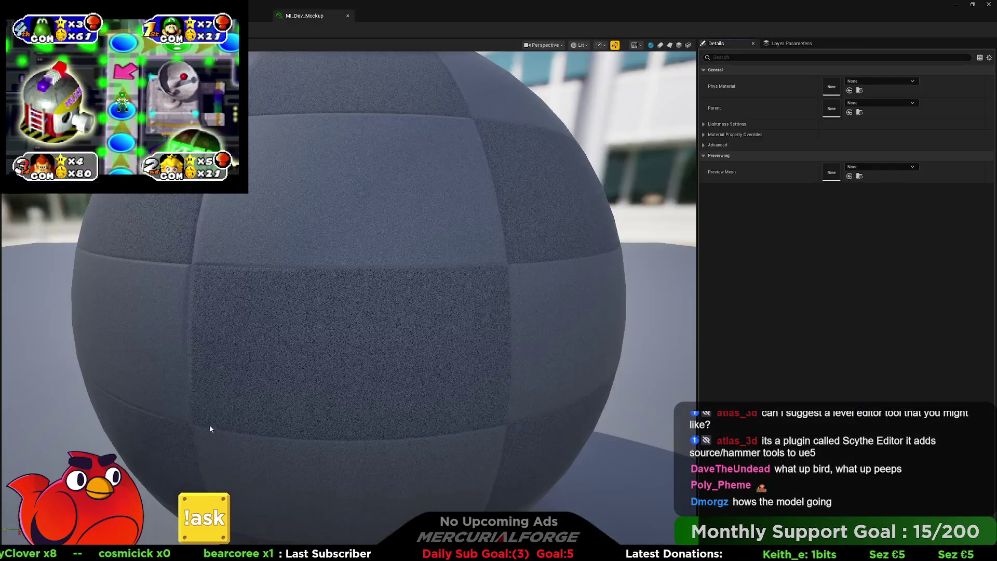
{"action": "left_click", "coordinate": [887, 166]}
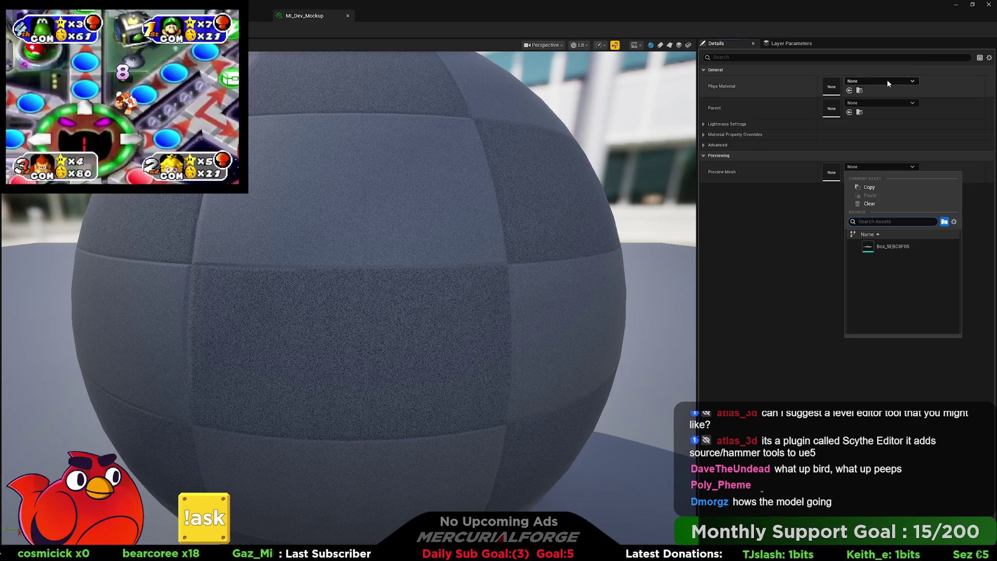
{"action": "left_click", "coordinate": [887, 102]}
{"action": "type", "text": "dev"}
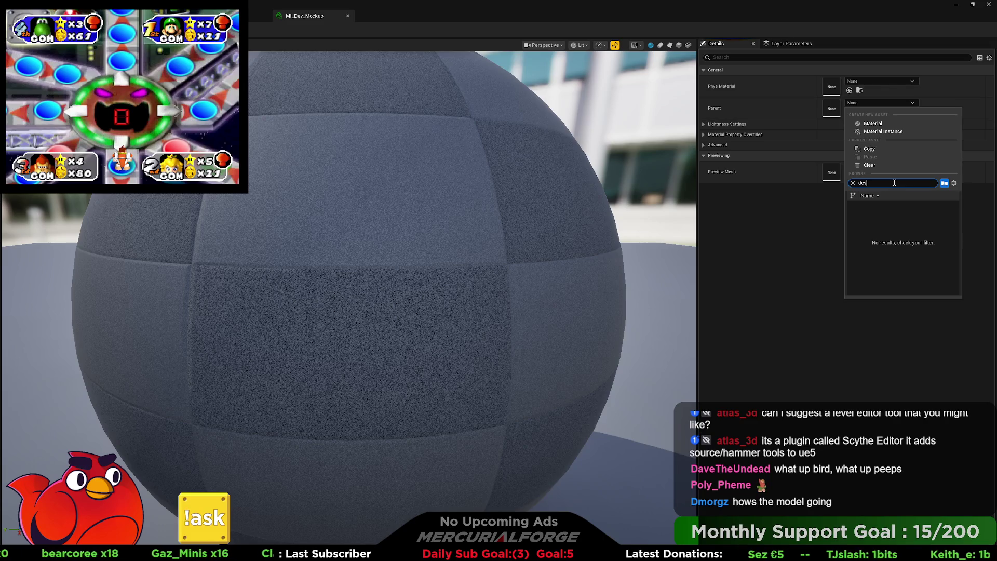
{"action": "key", "text": "BackSpace"}
{"action": "key", "text": "BackSpace"}
{"action": "key", "text": "BackSpace"}
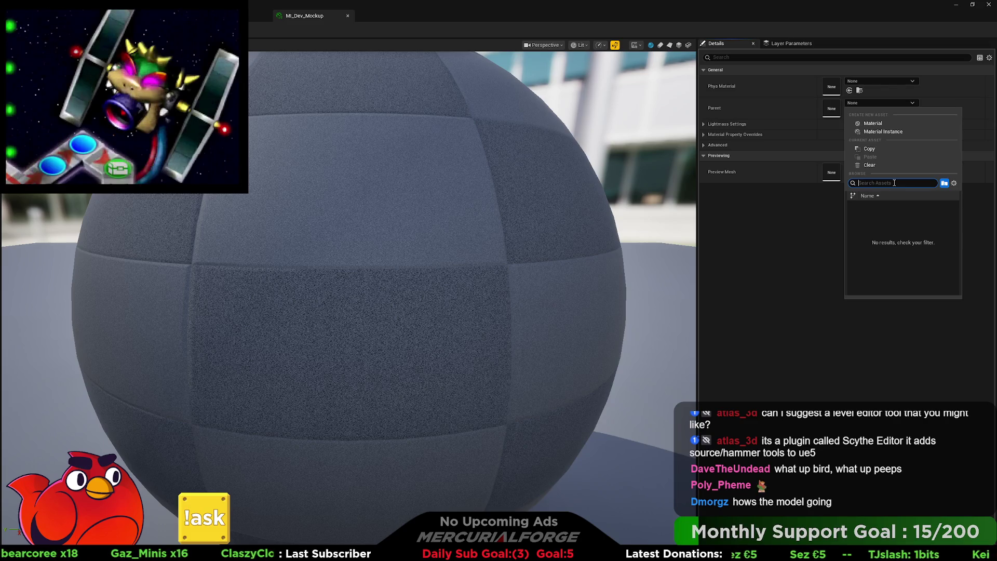
{"action": "key", "text": "Escape"}
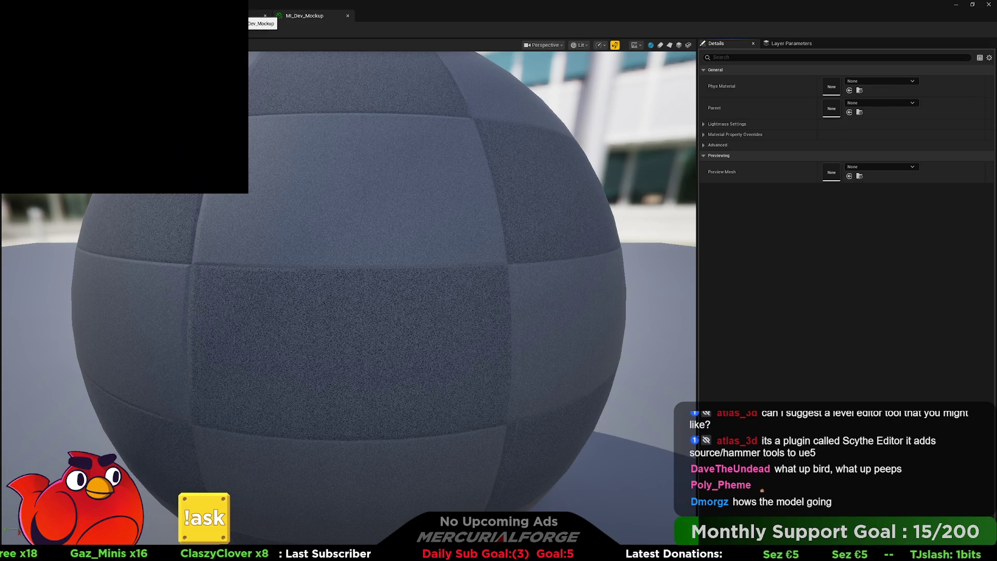
- Set MI_Dev_Mockup's parent to M_Dev_Mockup and return to the level view
{"action": "left_click", "coordinate": [252, 16]}
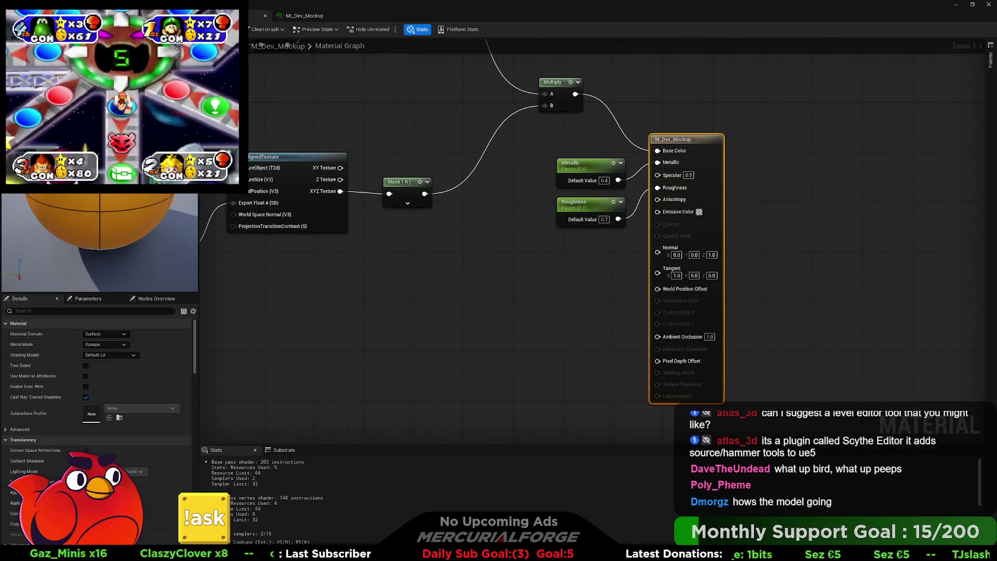
{"action": "left_click", "coordinate": [223, 15]}
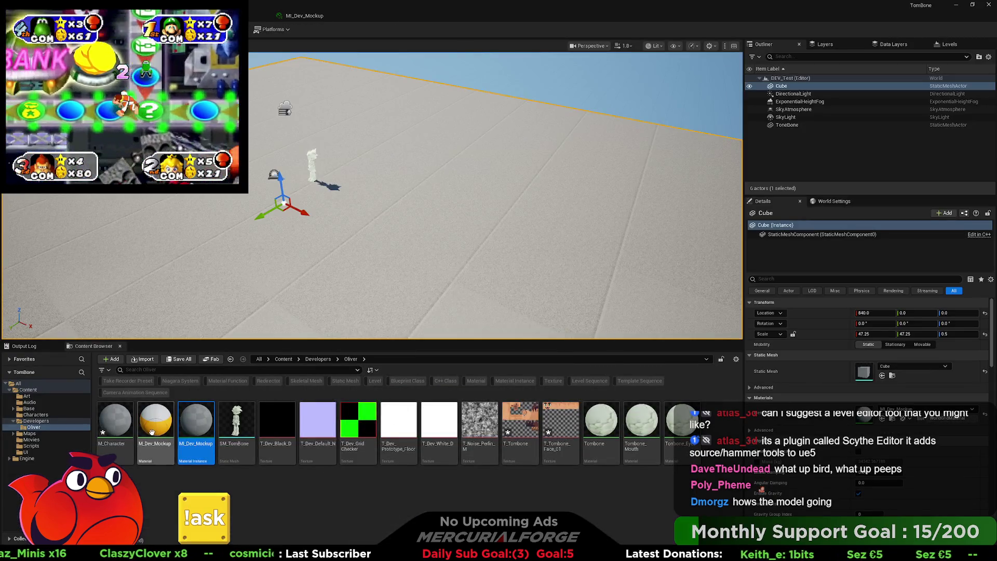
{"action": "left_click", "coordinate": [306, 15]}
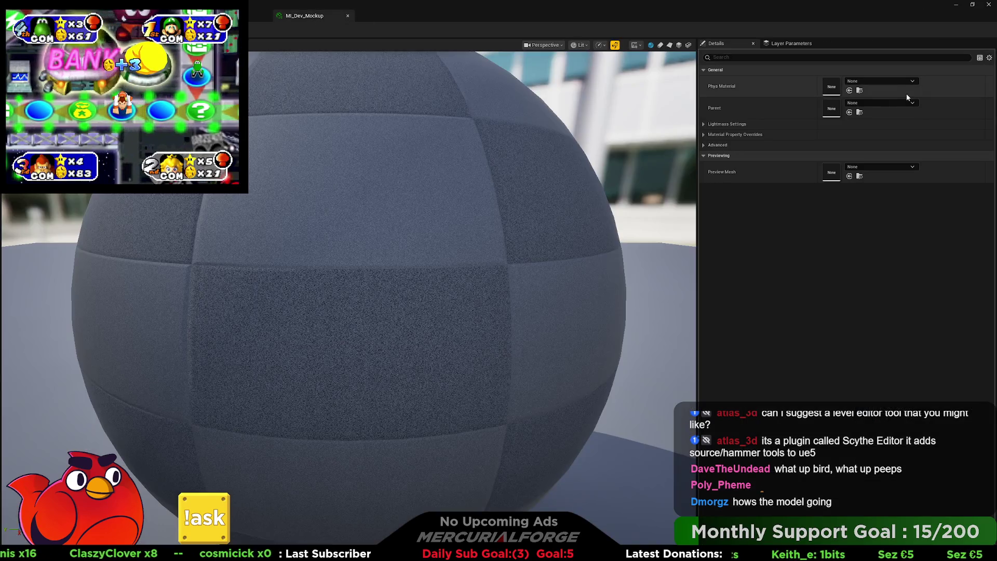
{"action": "left_click", "coordinate": [850, 113]}
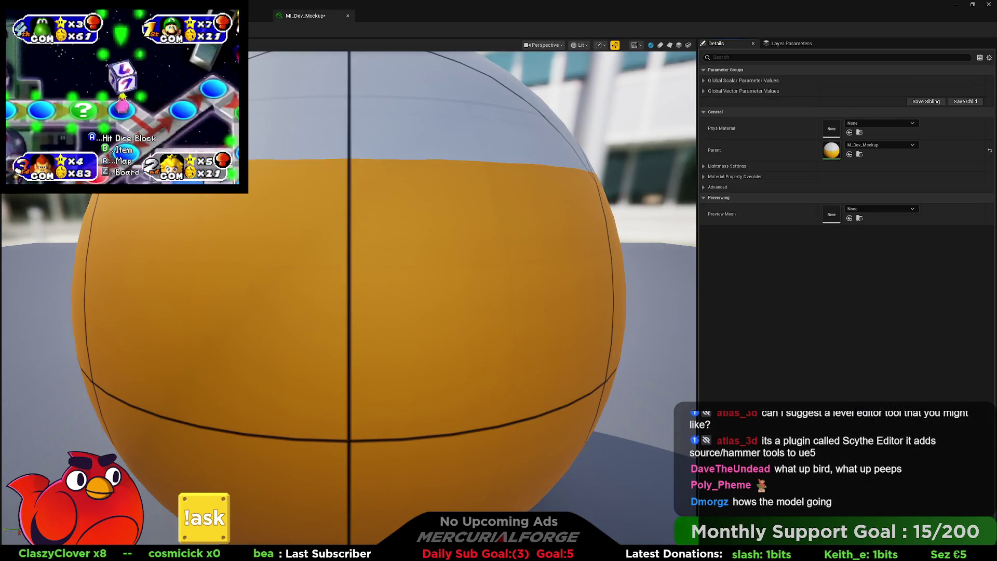
{"action": "left_click", "coordinate": [223, 15]}
{"action": "mouse_move", "coordinate": [467, 208]}
{"action": "left_mouse_down"}
{"action": "mouse_move", "coordinate": [441, 197]}
{"action": "mouse_move", "coordinate": [395, 210]}
{"action": "mouse_move", "coordinate": [426, 208]}
{"action": "left_mouse_up"}
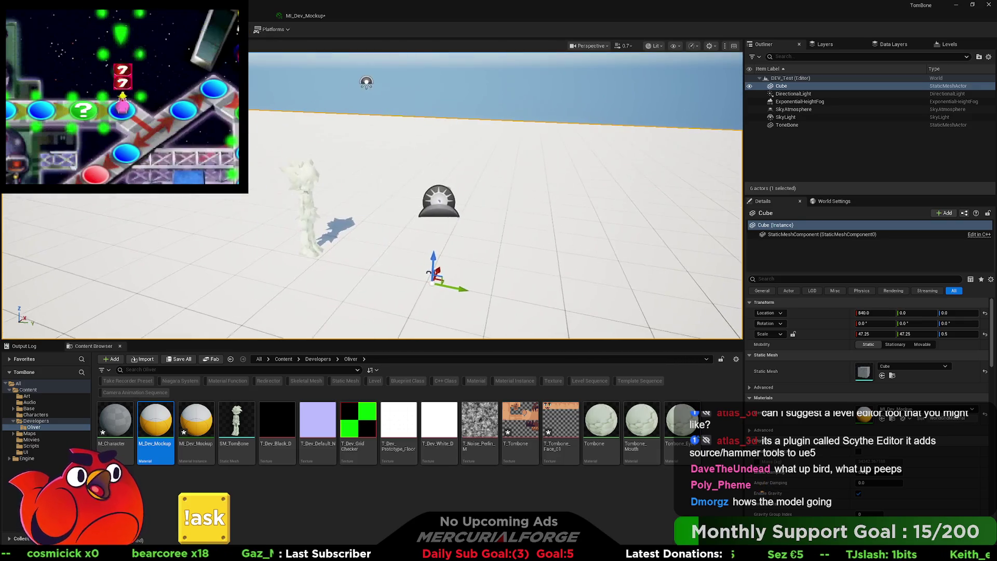
- Quick-add a new cube to the level and apply MI_Dev_Mockup to it
{"action": "left_click", "coordinate": [116, 29]}
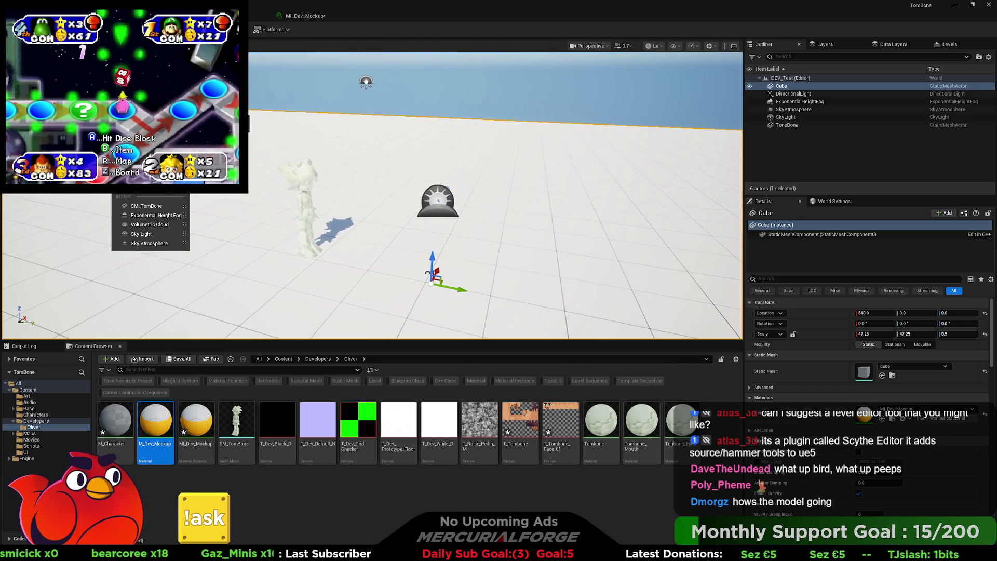
{"action": "mouse_move", "coordinate": [156, 179]}
{"action": "mouse_move", "coordinate": [150, 155]}
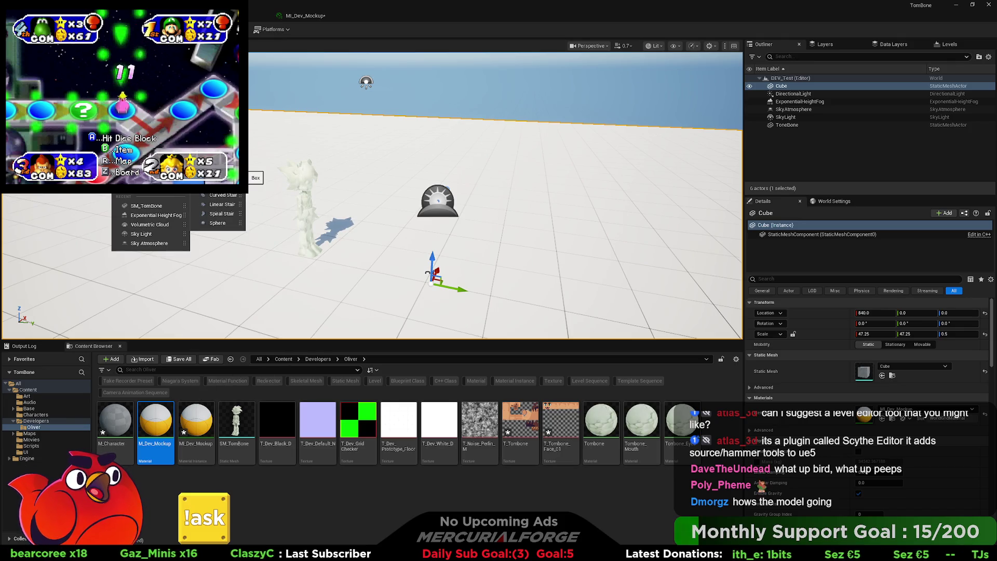
{"action": "key", "text": "Escape"}
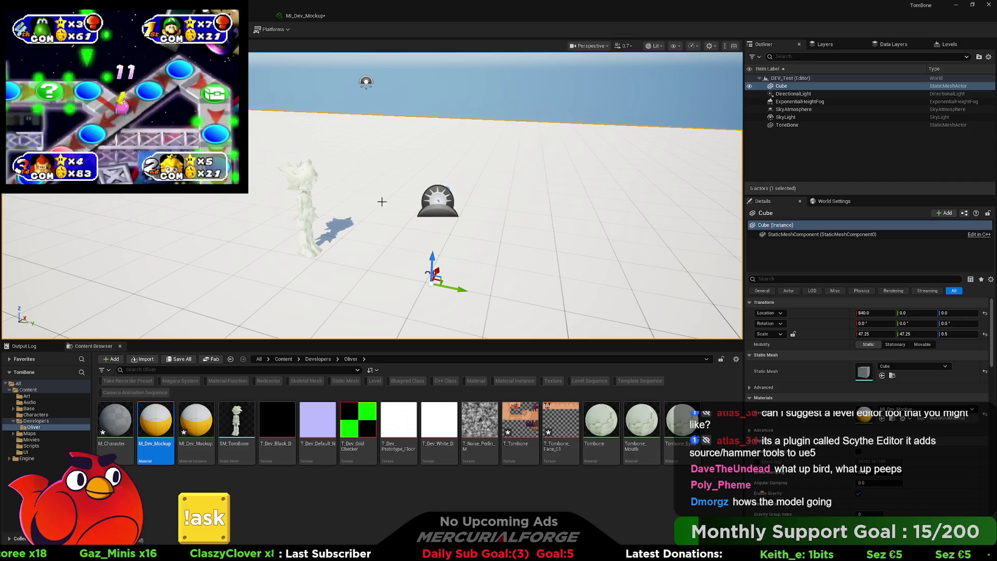
{"action": "mouse_move", "coordinate": [376, 201]}
{"action": "left_mouse_down"}
{"action": "mouse_move", "coordinate": [376, 223]}
{"action": "mouse_move", "coordinate": [408, 225]}
{"action": "left_mouse_up"}
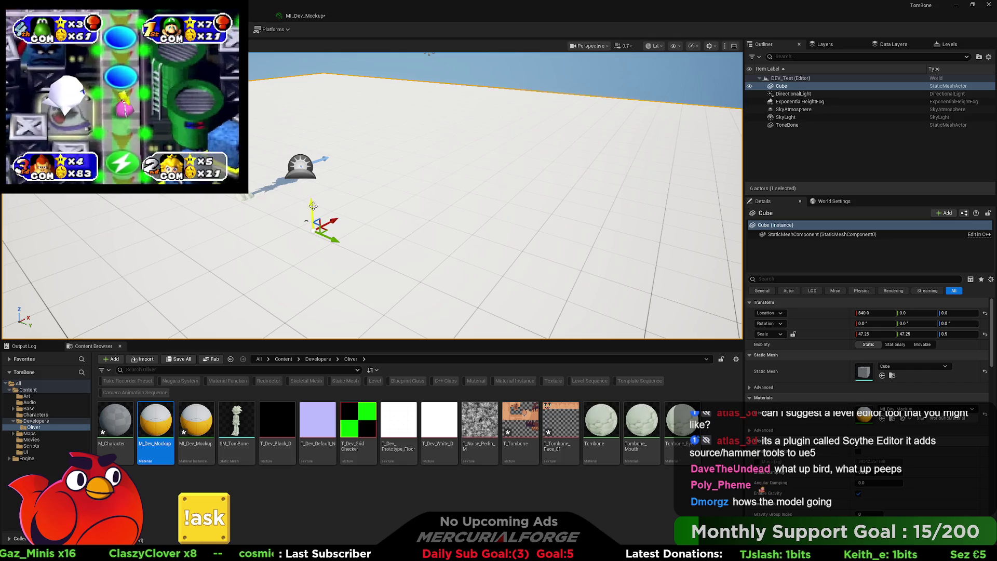
{"action": "key", "text": "Tab"}
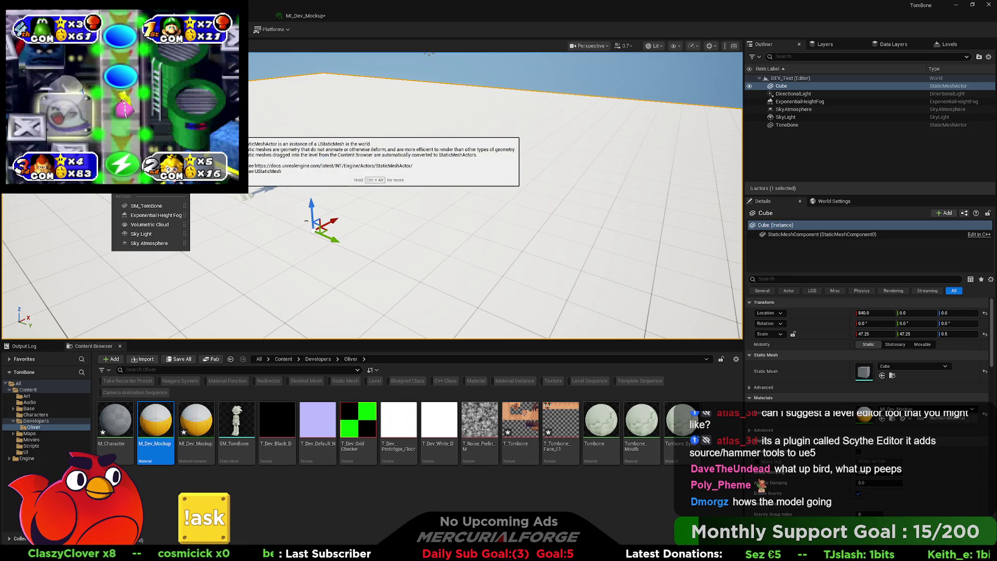
{"action": "key", "text": "Return"}
{"action": "mouse_move", "coordinate": [204, 445]}
{"action": "left_mouse_down"}
{"action": "mouse_move", "coordinate": [379, 249]}
{"action": "mouse_move", "coordinate": [377, 177]}
{"action": "left_mouse_up"}
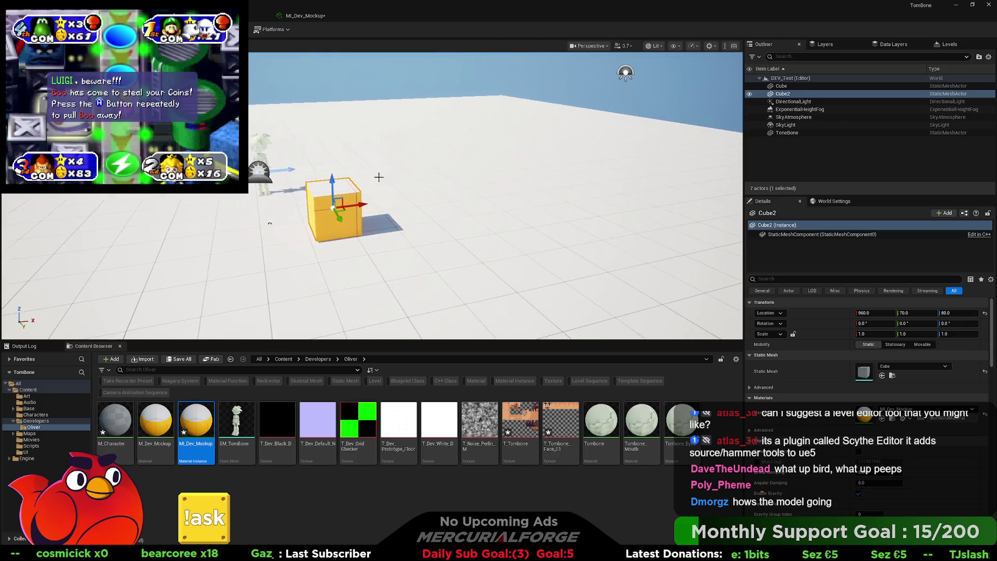
- Move Cube2 to X 1780, scale it to 3.75, raise it to Z 210, and frame it
{"action": "left_click_drag", "start_coordinate": [337, 200], "coordinate": [622, 173]}
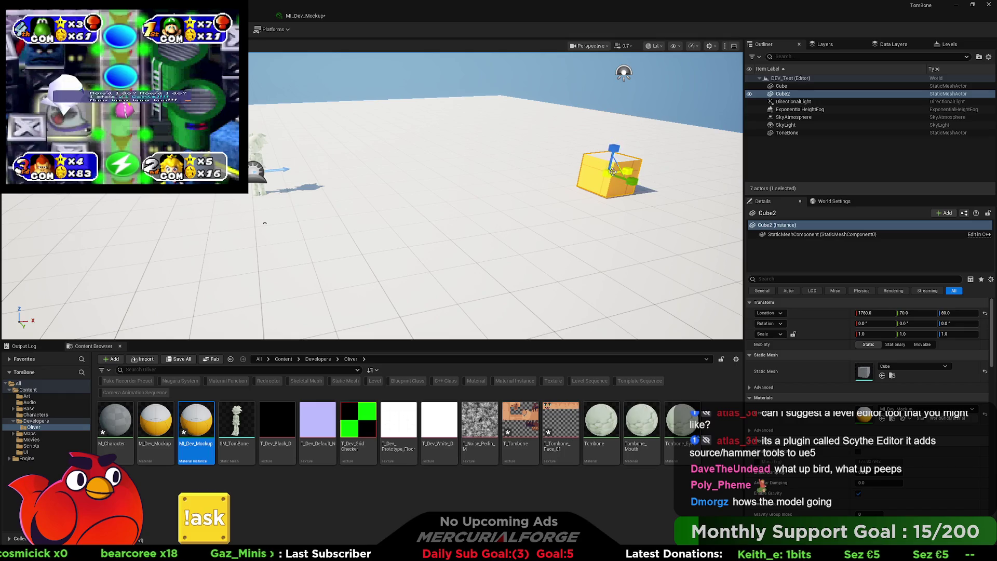
{"action": "left_click_drag", "start_coordinate": [875, 334], "coordinate": [893, 334]}
{"action": "left_click_drag", "start_coordinate": [613, 155], "coordinate": [629, 104]}
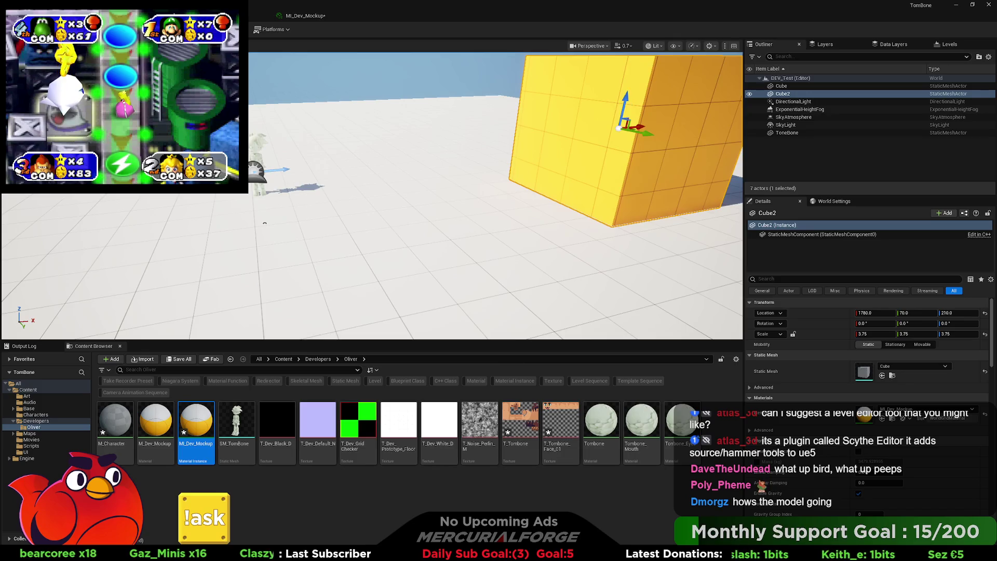
{"action": "key", "text": "f"}
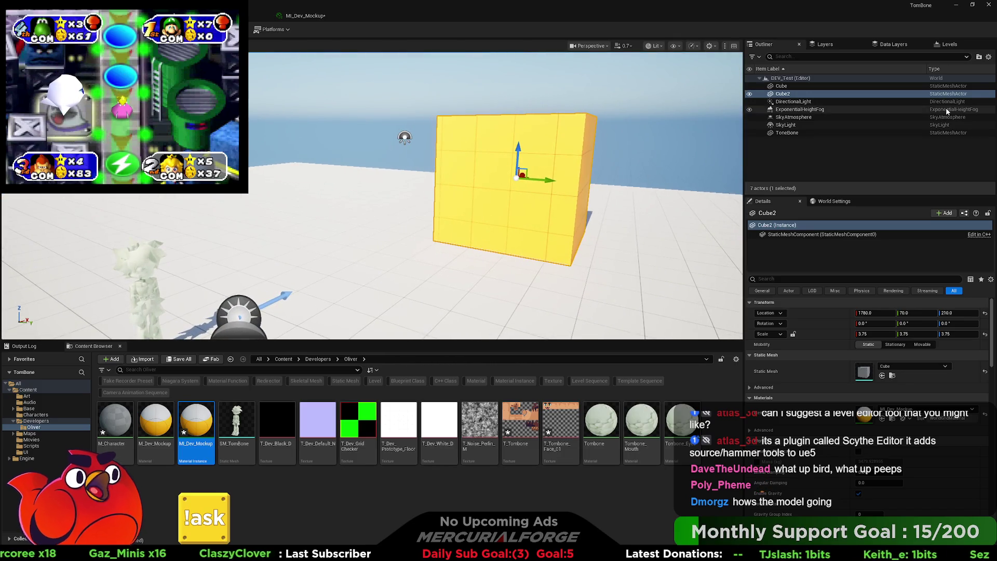
- Lower the DirectionalLight's intensity from 10 to 3 lux, then deselect it
{"action": "left_click", "coordinate": [873, 110]}
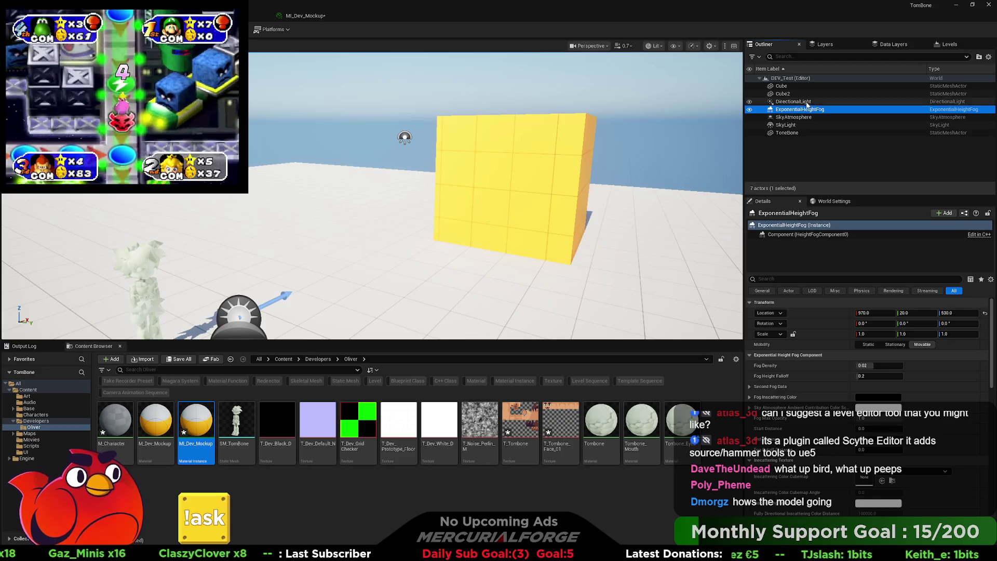
{"action": "left_click", "coordinate": [805, 102]}
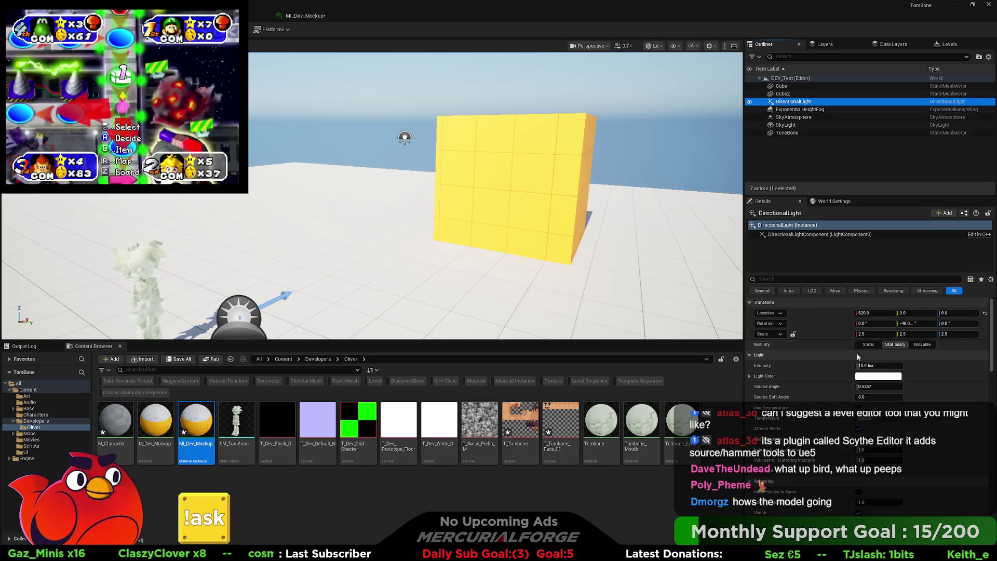
{"action": "left_click", "coordinate": [895, 345]}
{"action": "left_click", "coordinate": [888, 366]}
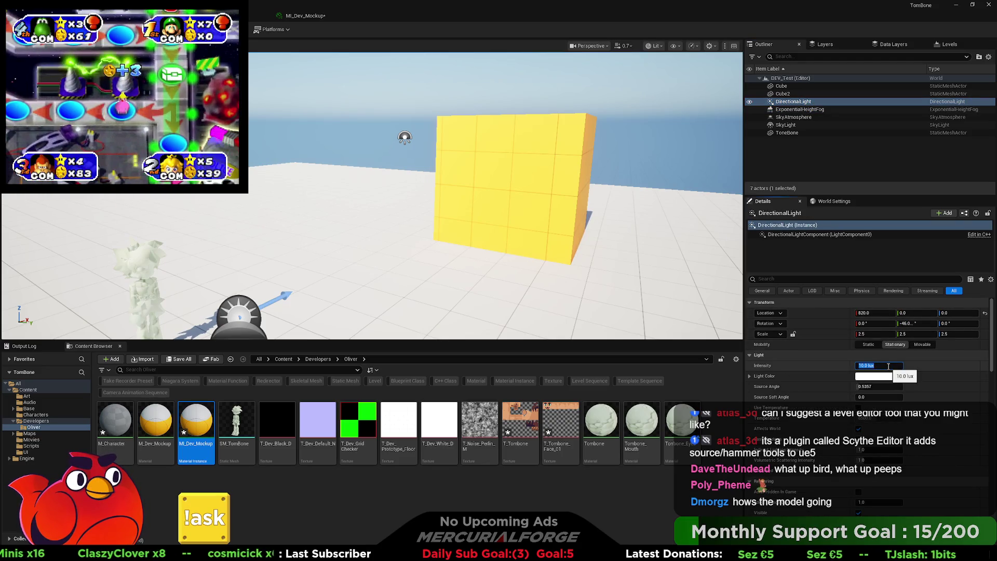
{"action": "key", "text": "Return"}
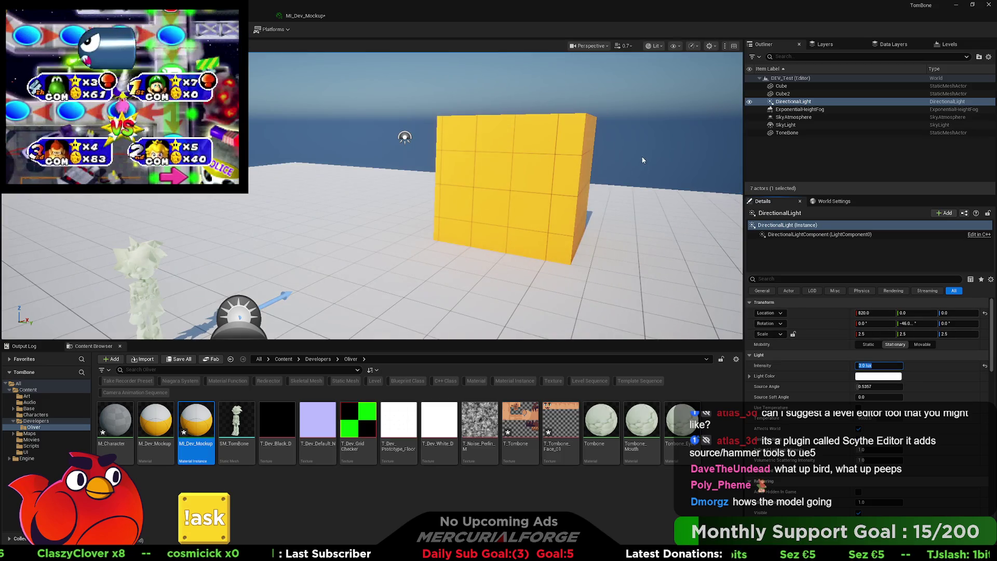
{"action": "left_click", "coordinate": [614, 169]}
{"action": "mouse_move", "coordinate": [614, 168]}
{"action": "left_mouse_down"}
{"action": "mouse_move", "coordinate": [325, 272]}
{"action": "mouse_move", "coordinate": [395, 250]}
{"action": "mouse_move", "coordinate": [364, 244]}
{"action": "mouse_move", "coordinate": [359, 270]}
{"action": "left_mouse_up"}
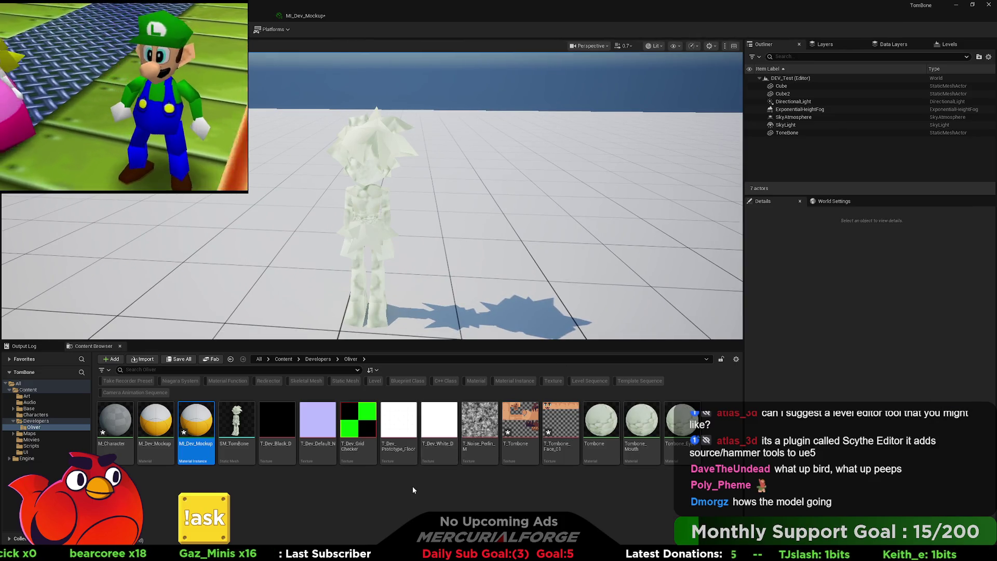
- Open the M_Character material in the material editor
{"action": "left_click", "coordinate": [499, 489]}
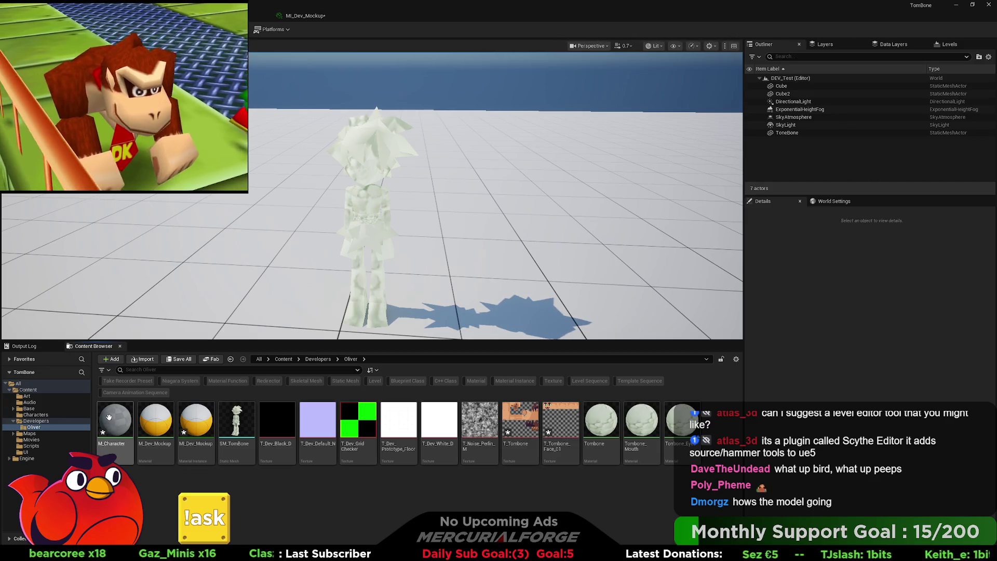
{"action": "mouse_move", "coordinate": [109, 417]}
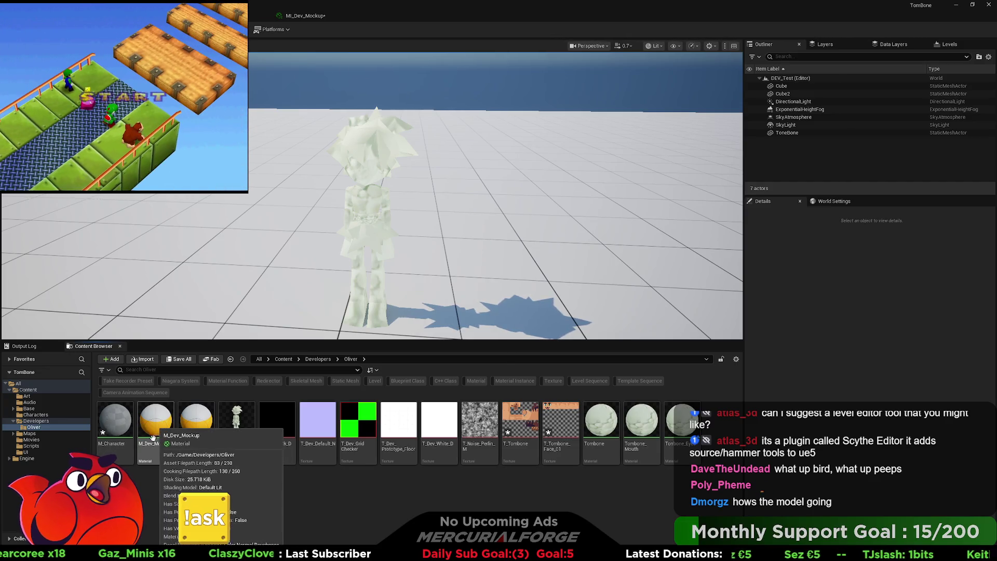
{"action": "double_click", "coordinate": [112, 424]}
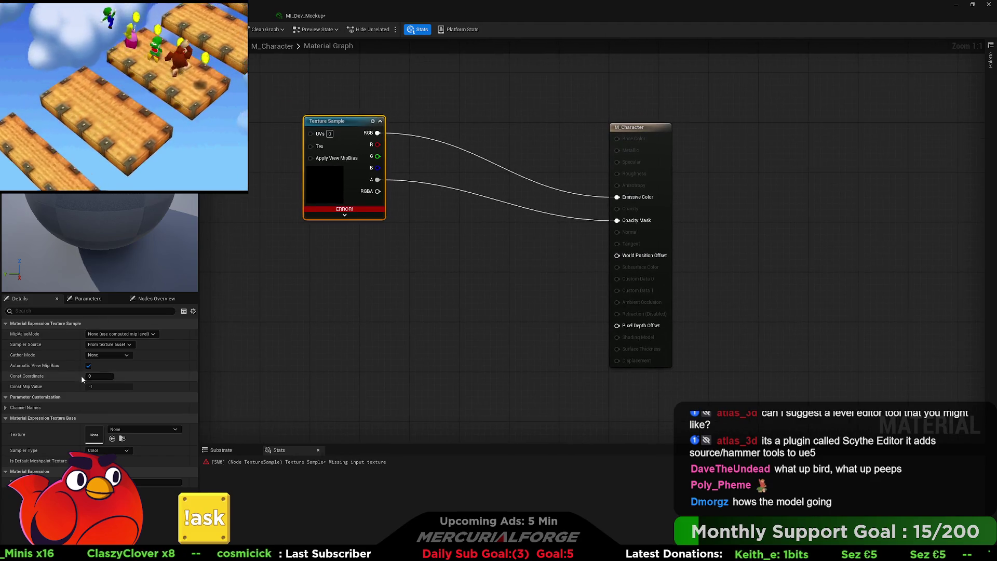
- Apply Paper2D pixel-art texture settings to the T_Dev textures
{"action": "left_click", "coordinate": [124, 15]}
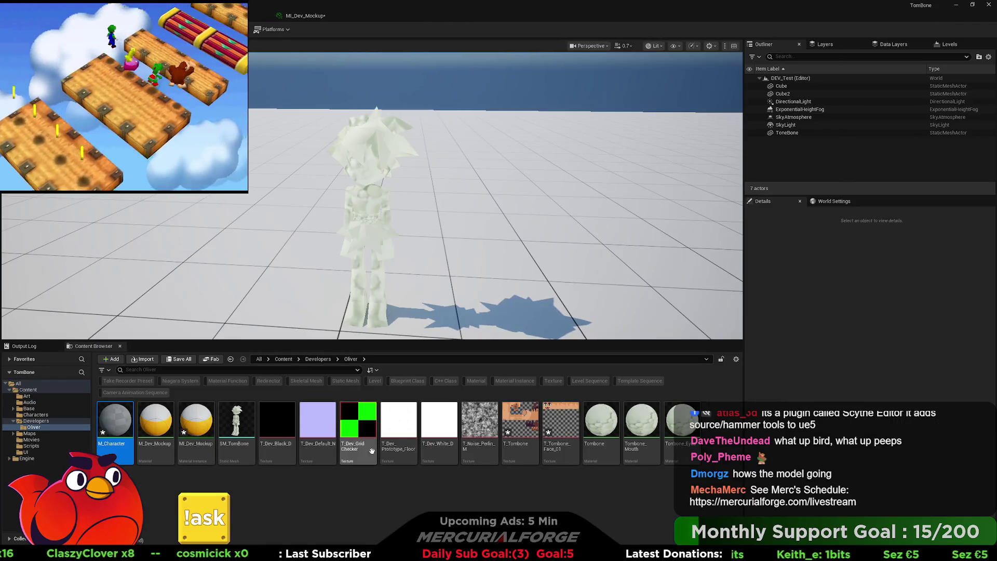
{"action": "mouse_move", "coordinate": [516, 445]}
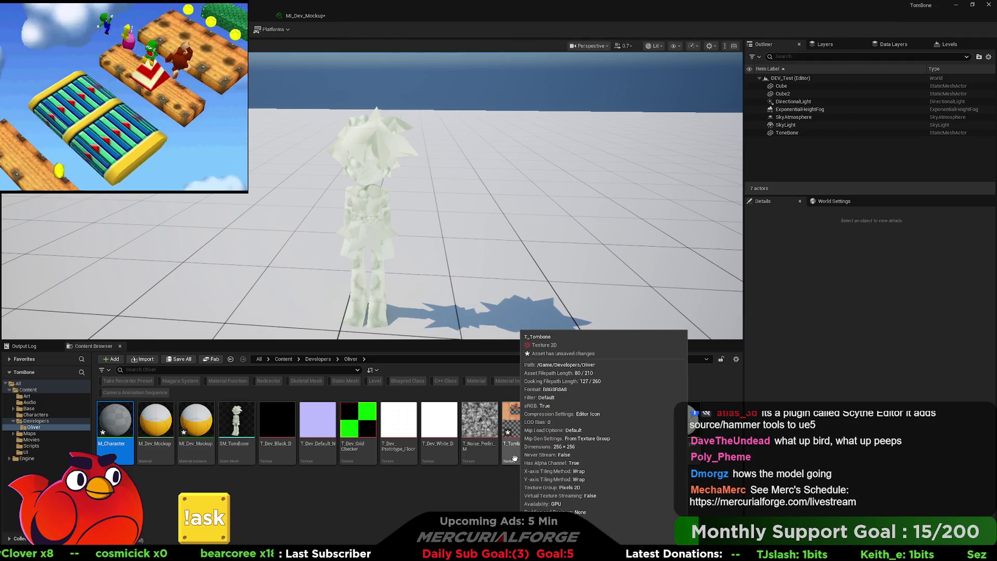
{"action": "mouse_move", "coordinate": [348, 437]}
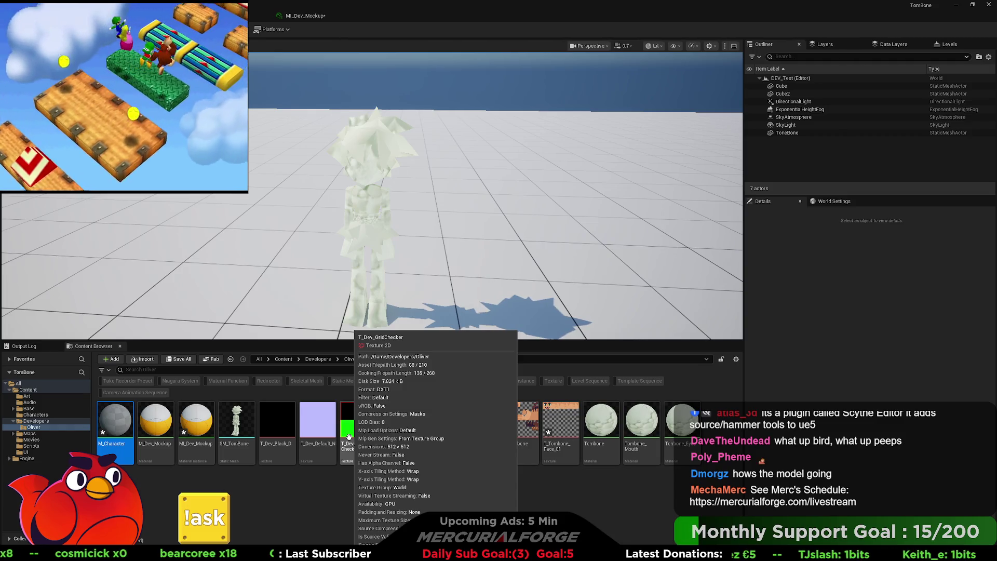
{"action": "mouse_move", "coordinate": [438, 450]}
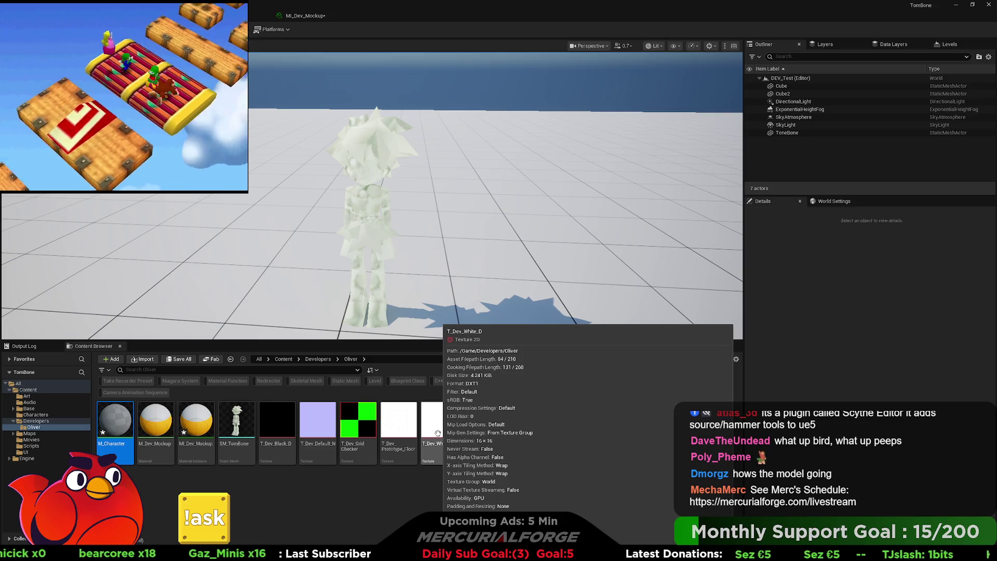
{"action": "left_click", "coordinate": [290, 431]}
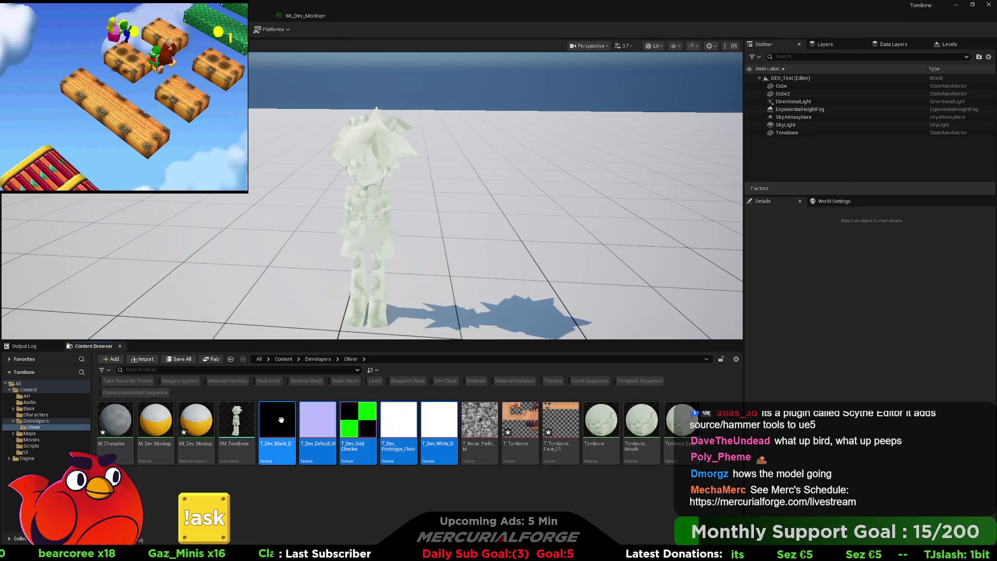
{"action": "right_click", "coordinate": [289, 431]}
{"action": "mouse_move", "coordinate": [384, 191]}
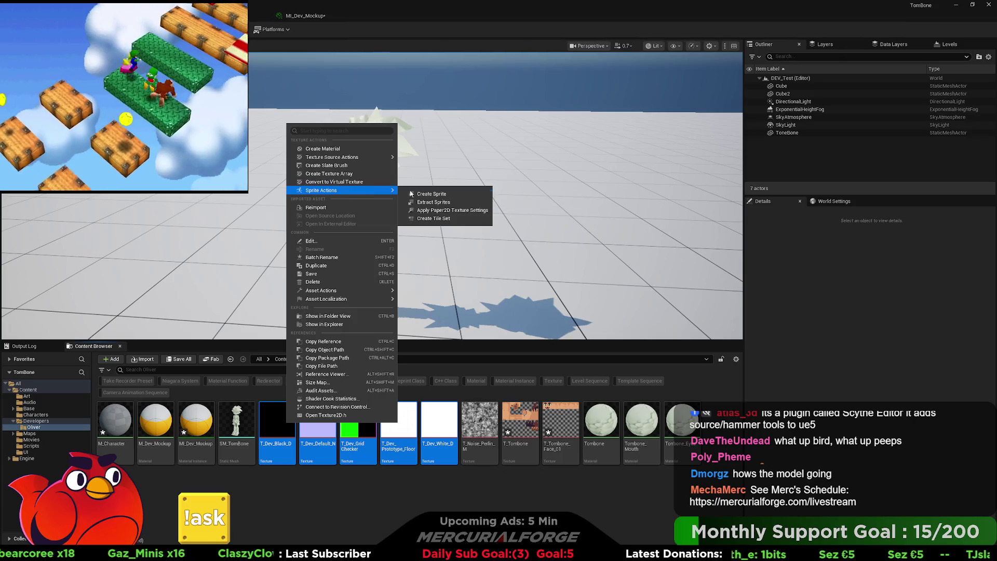
{"action": "left_click", "coordinate": [439, 210]}
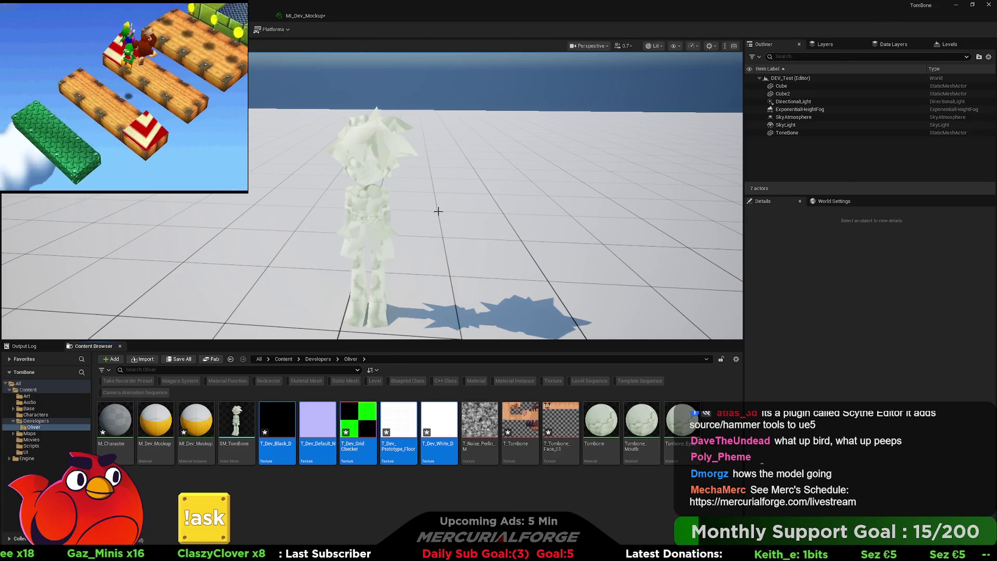
{"action": "left_click", "coordinate": [429, 498]}
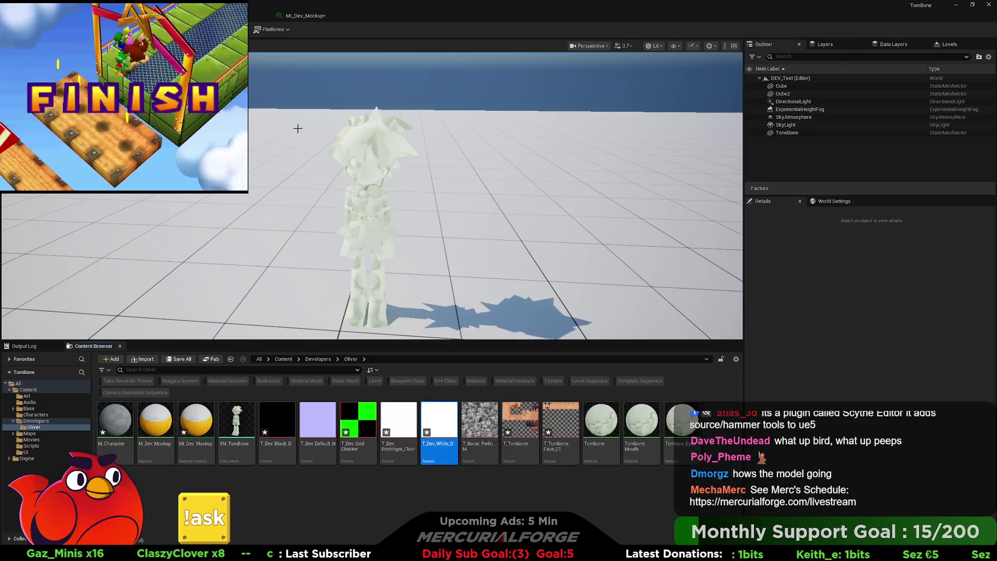
{"action": "left_click", "coordinate": [284, 16]}
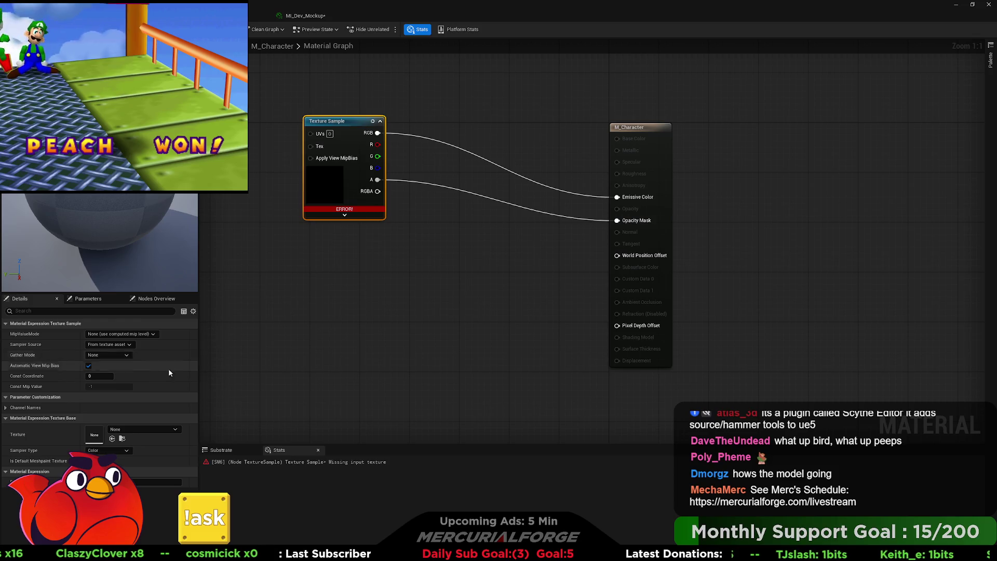
- Assign T_Dev_White_D to M_Character's Texture Sample and apply the change
{"action": "left_click", "coordinate": [112, 438]}
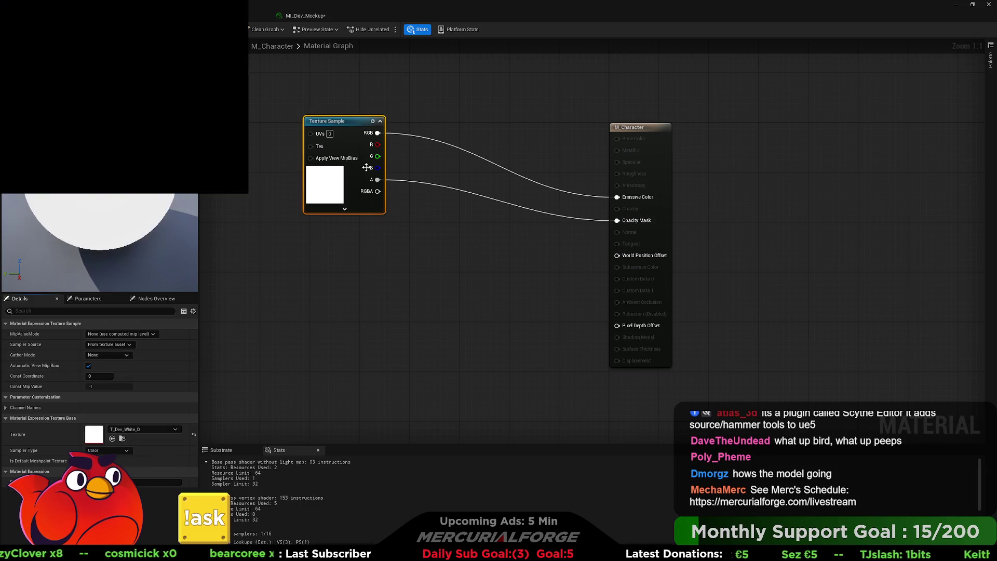
{"action": "mouse_move", "coordinate": [354, 126]}
{"action": "left_mouse_down"}
{"action": "mouse_move", "coordinate": [424, 159]}
{"action": "mouse_move", "coordinate": [390, 158]}
{"action": "mouse_move", "coordinate": [396, 168]}
{"action": "left_mouse_up"}
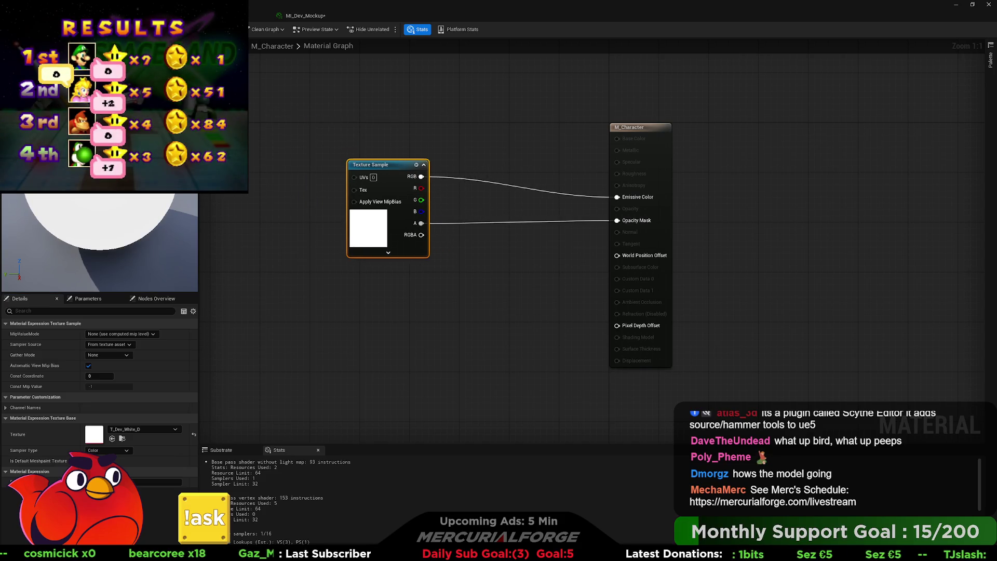
{"action": "key", "text": "ctrl+s"}
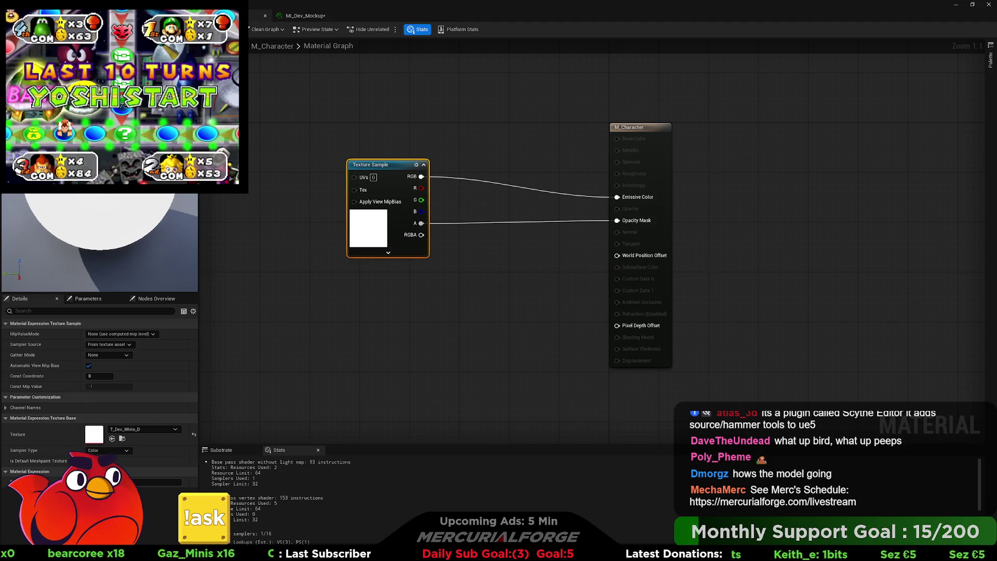
- Drag M_Character onto the TomBone character mesh in the level
{"action": "left_click", "coordinate": [304, 16]}
{"action": "left_click", "coordinate": [218, 15]}
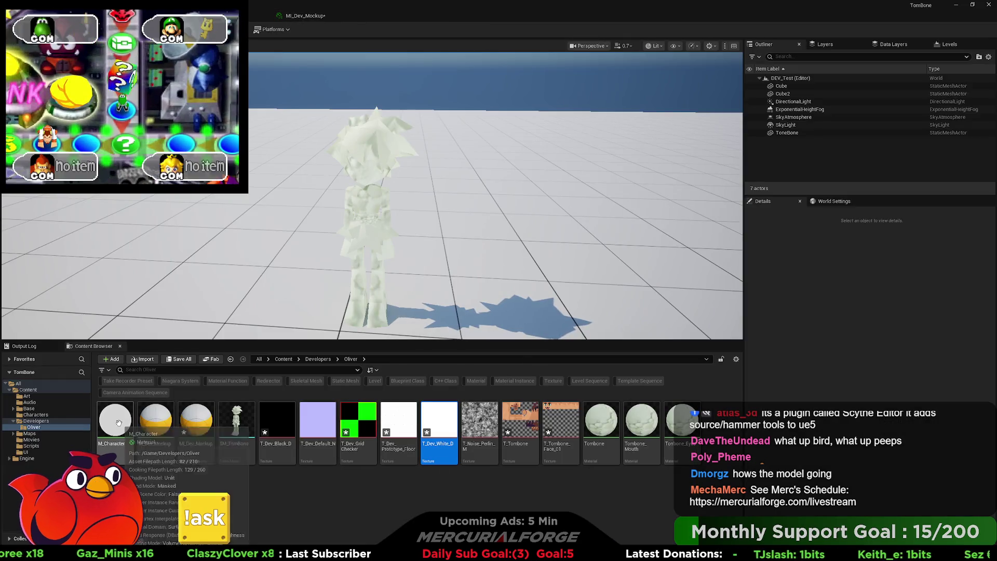
{"action": "mouse_move", "coordinate": [119, 425]}
{"action": "left_mouse_down"}
{"action": "mouse_move", "coordinate": [376, 235]}
{"action": "mouse_move", "coordinate": [366, 217]}
{"action": "left_mouse_up"}
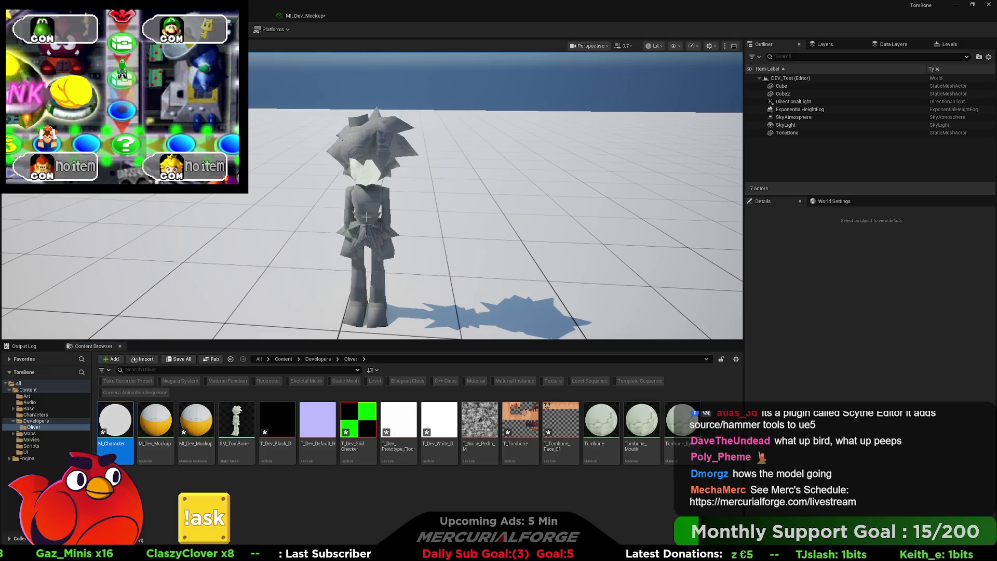
{"action": "left_click", "coordinate": [367, 217]}
{"action": "key", "text": "f"}
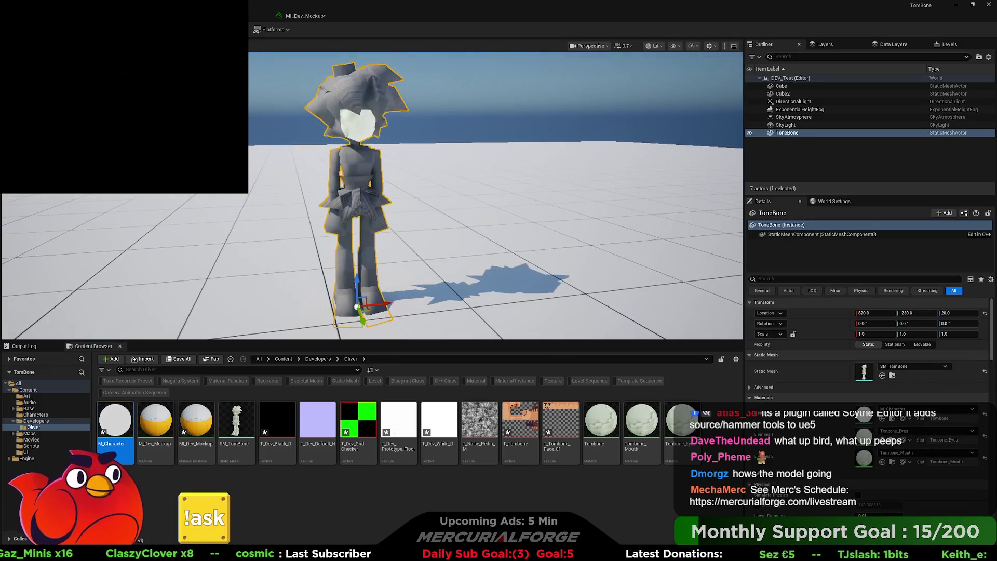
- Make MI_TomBone_Body from M_Character, put it on the character, and open it
{"action": "right_click", "coordinate": [115, 418]}
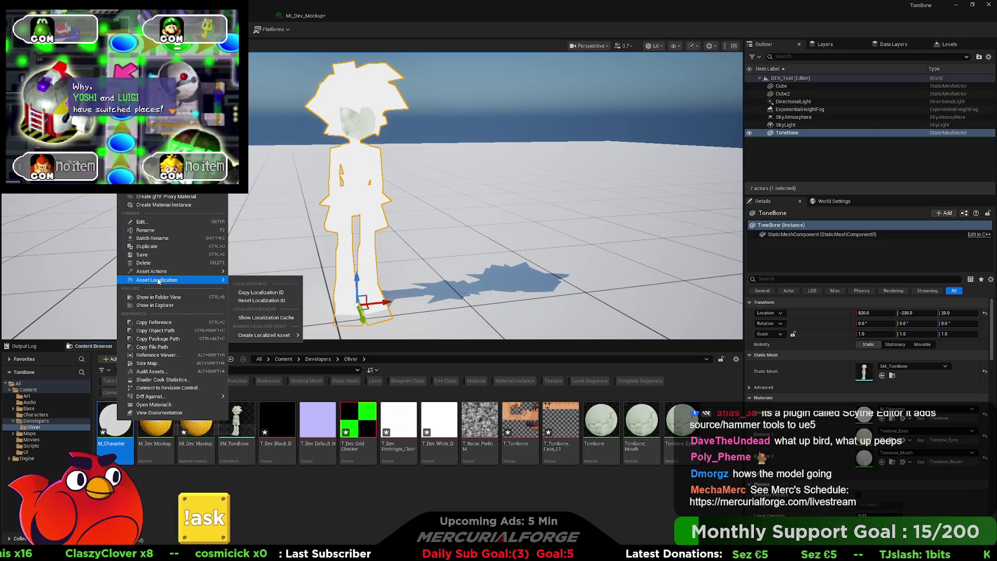
{"action": "left_click", "coordinate": [165, 205]}
{"action": "type", "text": "MI_Tom"}
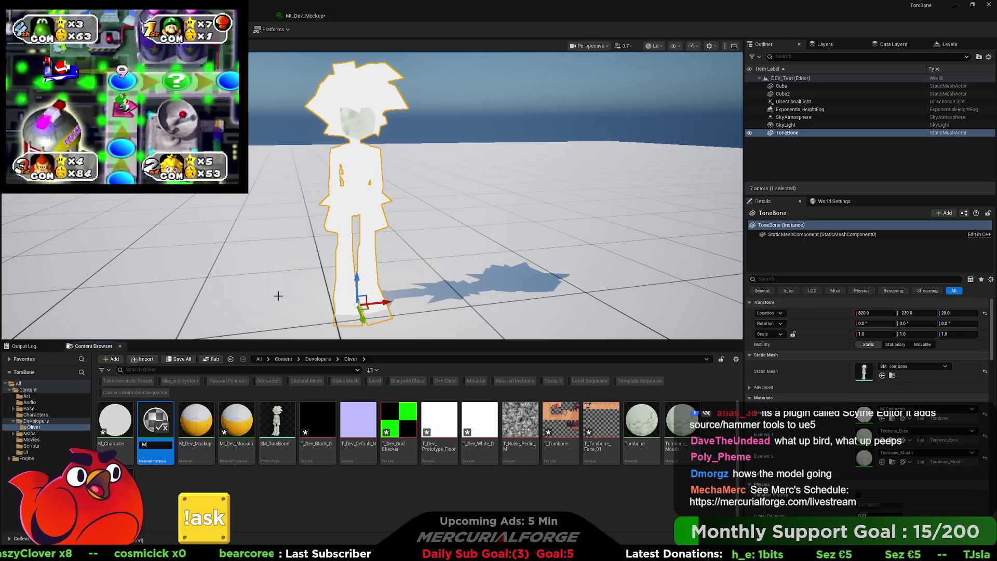
{"action": "type", "text": "B"}
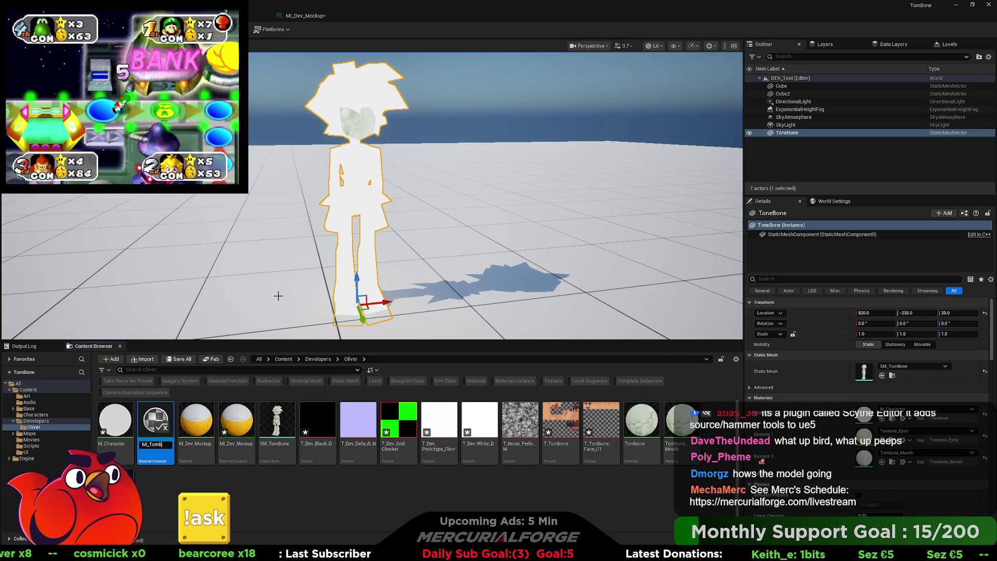
{"action": "type", "text": "one_"}
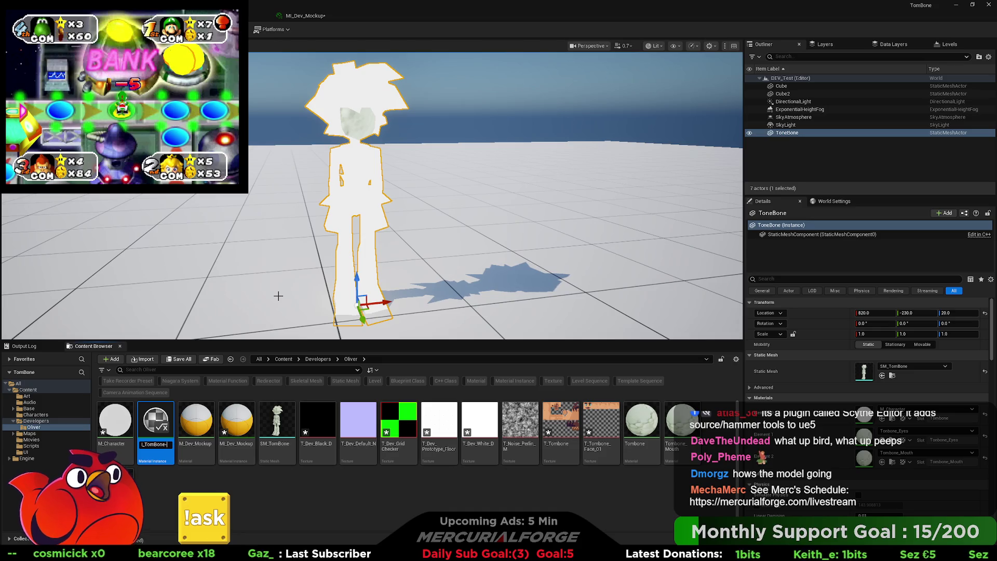
{"action": "type", "text": "Body"}
{"action": "key", "text": "Return"}
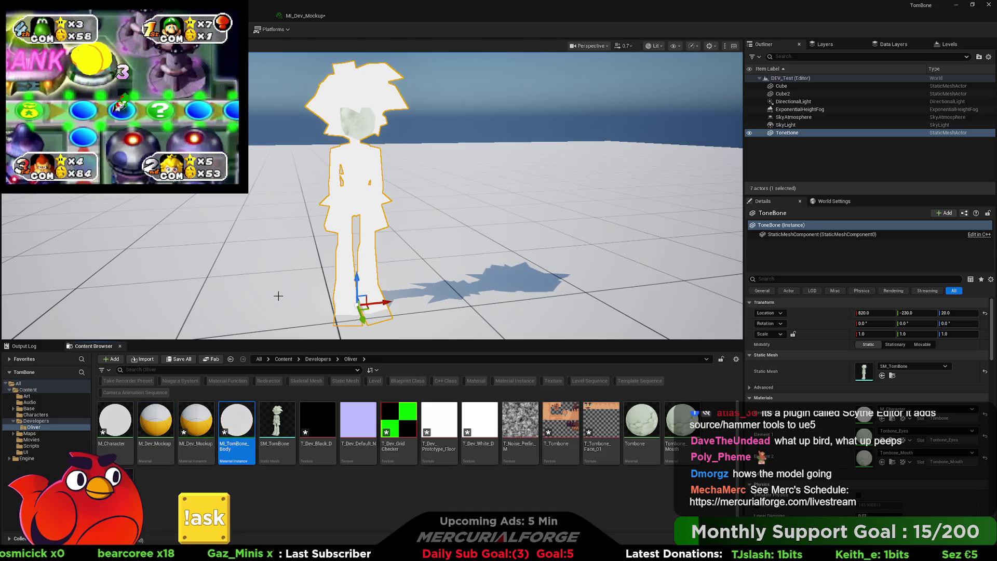
{"action": "mouse_move", "coordinate": [226, 456]}
{"action": "left_mouse_down"}
{"action": "mouse_move", "coordinate": [242, 405]}
{"action": "mouse_move", "coordinate": [335, 277]}
{"action": "mouse_move", "coordinate": [369, 203]}
{"action": "left_mouse_up"}
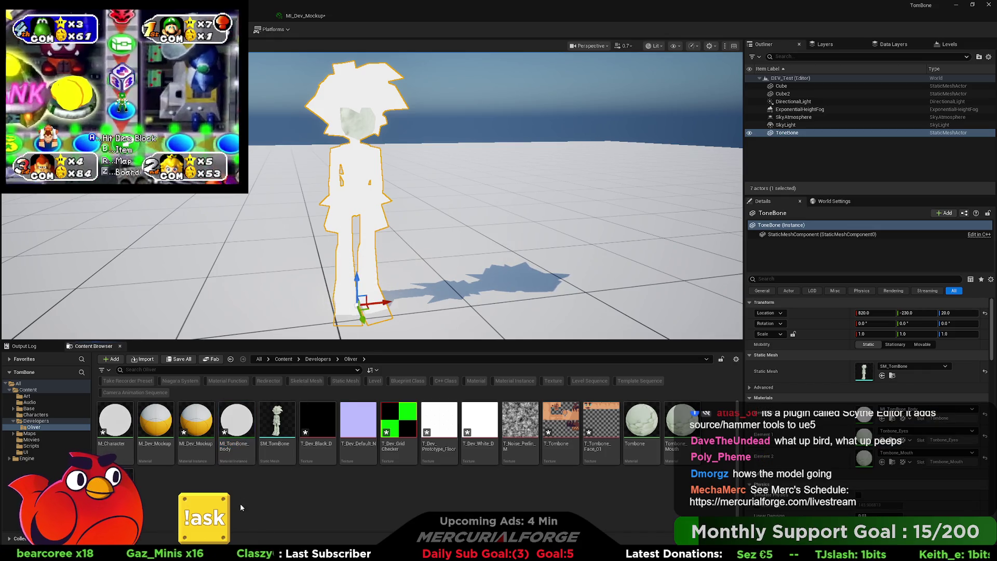
{"action": "double_click", "coordinate": [237, 421]}
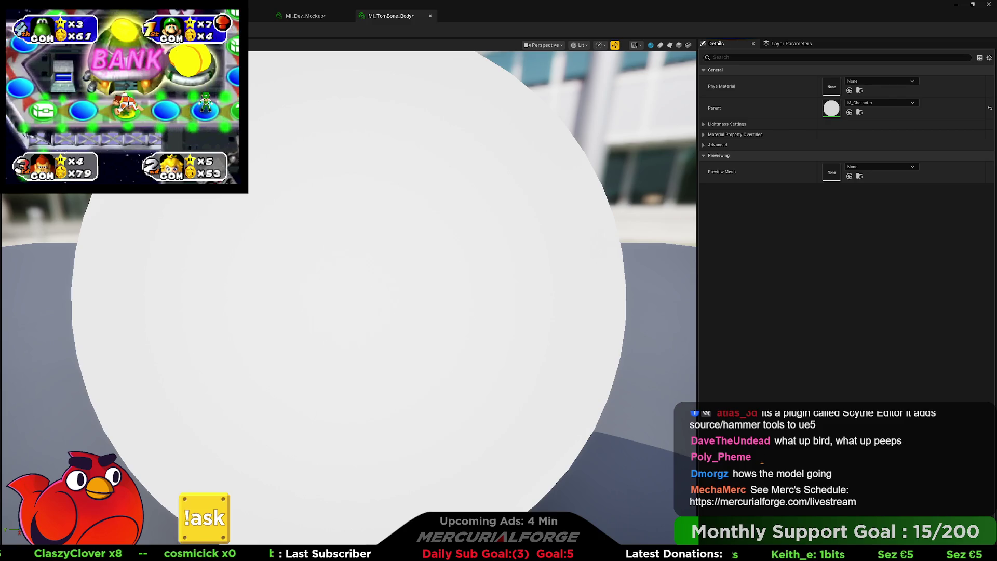
- Convert M_Character's Texture Sample into a texture parameter named 'Texture'
{"action": "key", "text": "ctrl+Tab"}
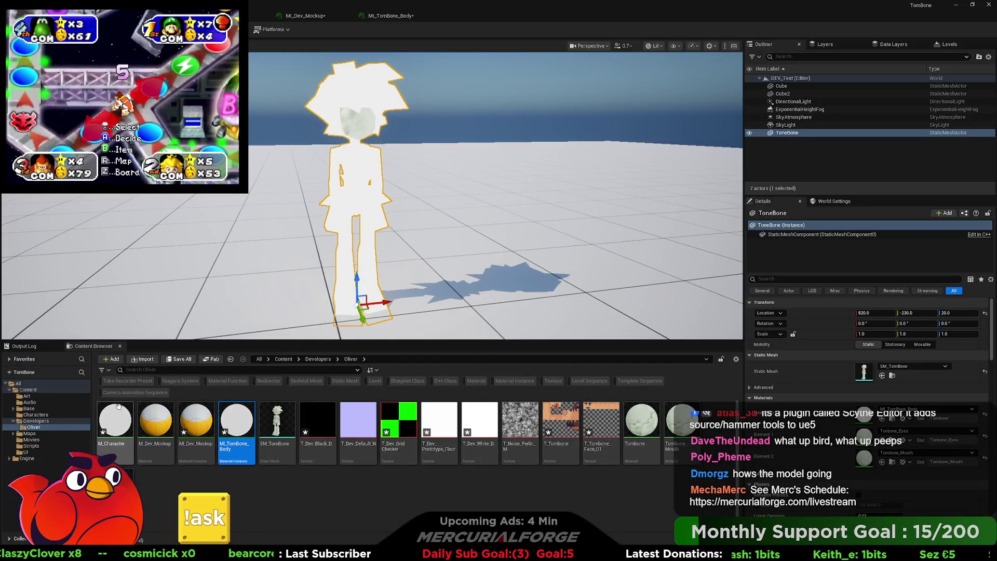
{"action": "double_click", "coordinate": [121, 416]}
{"action": "right_click", "coordinate": [382, 164]}
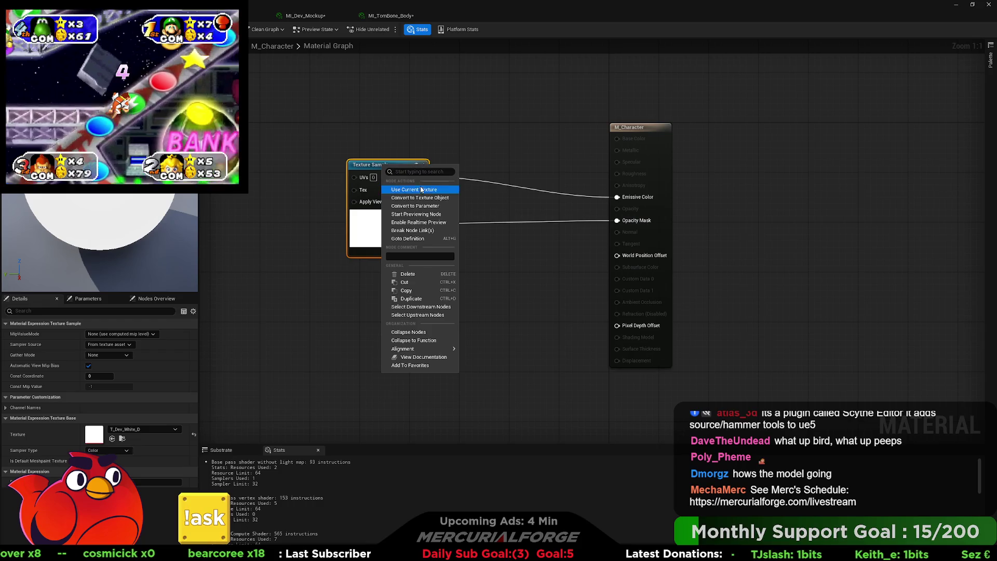
{"action": "left_click", "coordinate": [412, 206]}
{"action": "type", "text": "Texture"}
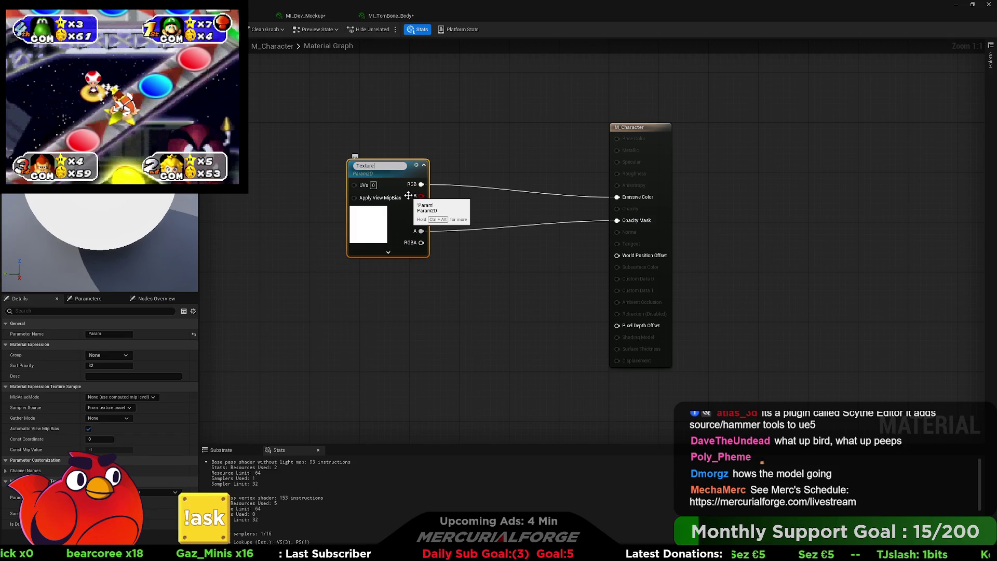
{"action": "key", "text": "Return"}
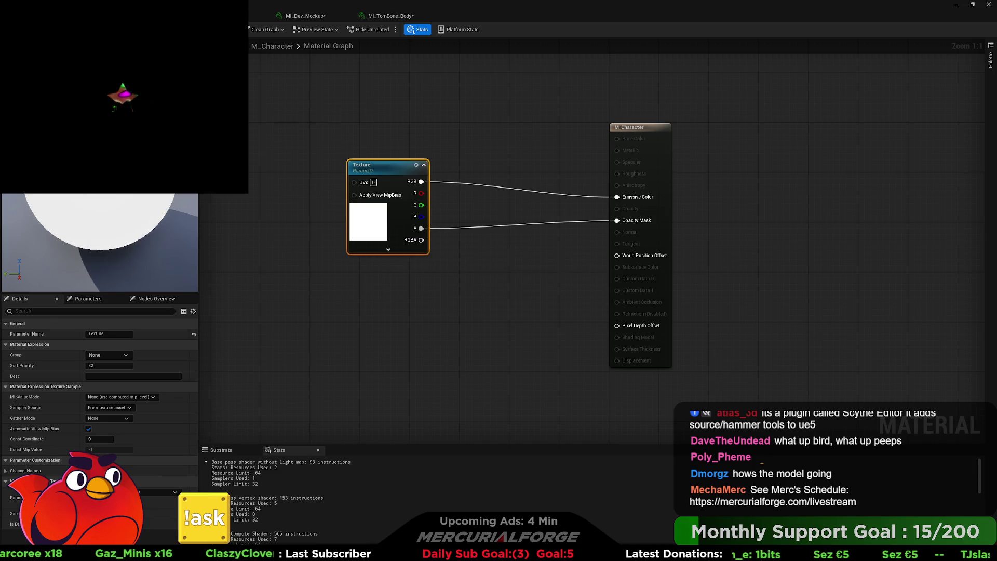
{"action": "left_click", "coordinate": [52, 16]}
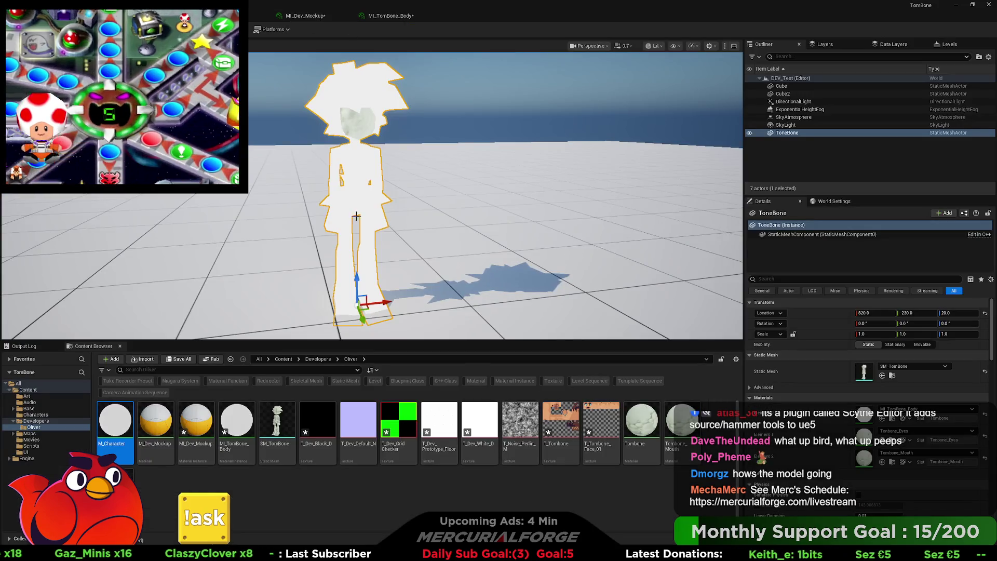
{"action": "left_click", "coordinate": [391, 15]}
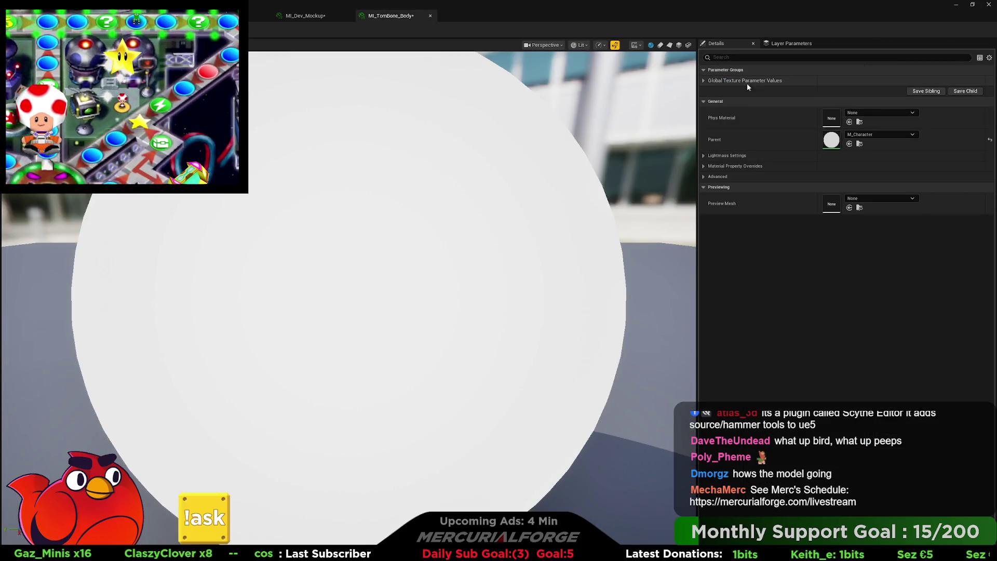
- Enable the Texture parameter override in MI_TomBone_Body and save
{"action": "left_click", "coordinate": [704, 80]}
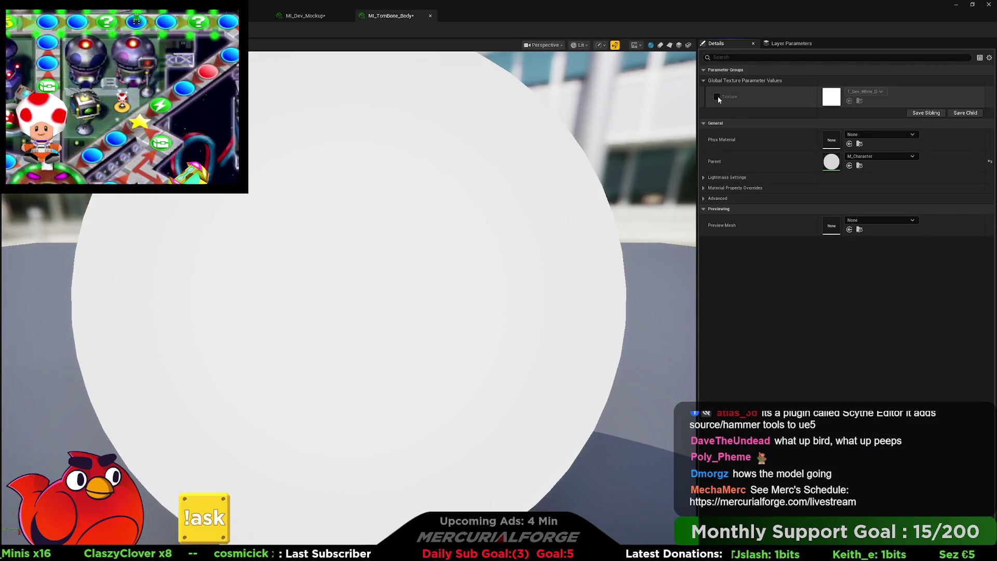
{"action": "left_click", "coordinate": [717, 97]}
{"action": "left_click", "coordinate": [865, 92]}
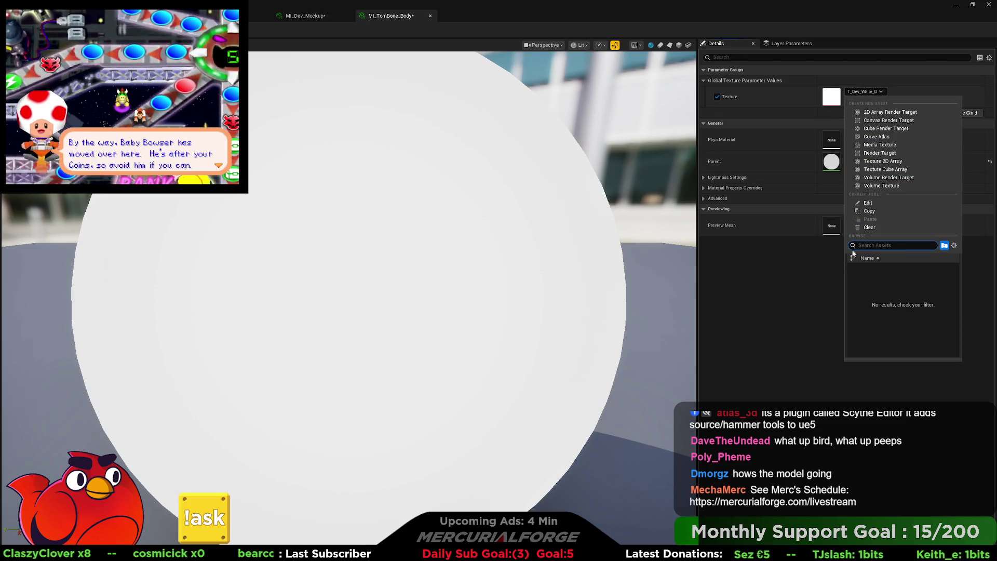
{"action": "left_click", "coordinate": [803, 254]}
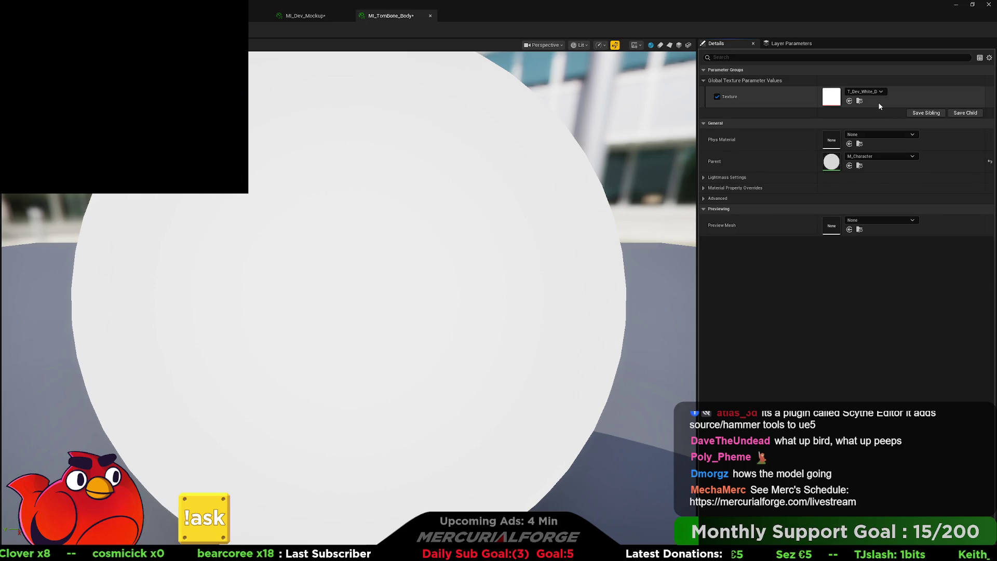
{"action": "key", "text": "ctrl+s"}
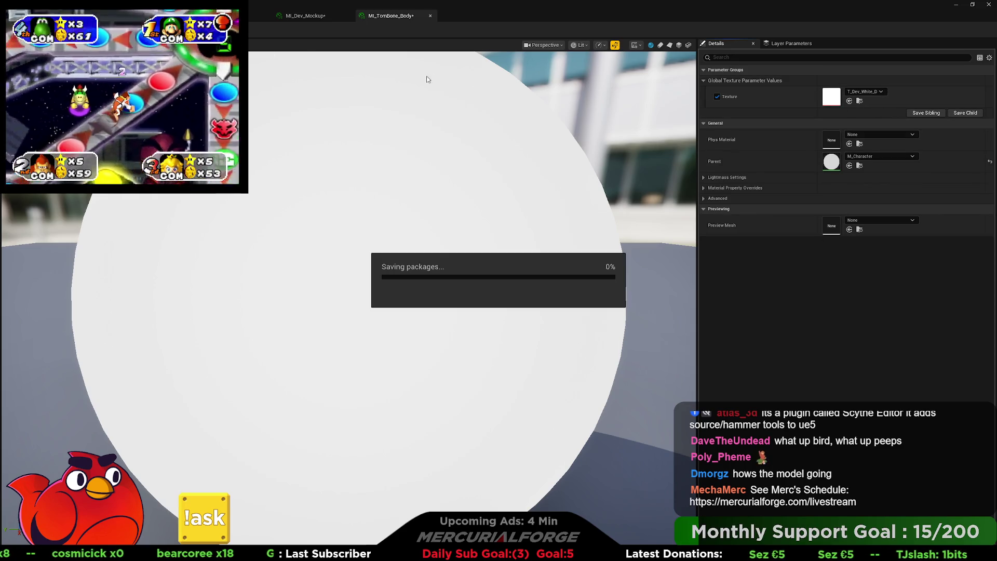
- Set the Texture parameter to T_Tombone, showing developer content in the picker
{"action": "left_click", "coordinate": [881, 93]}
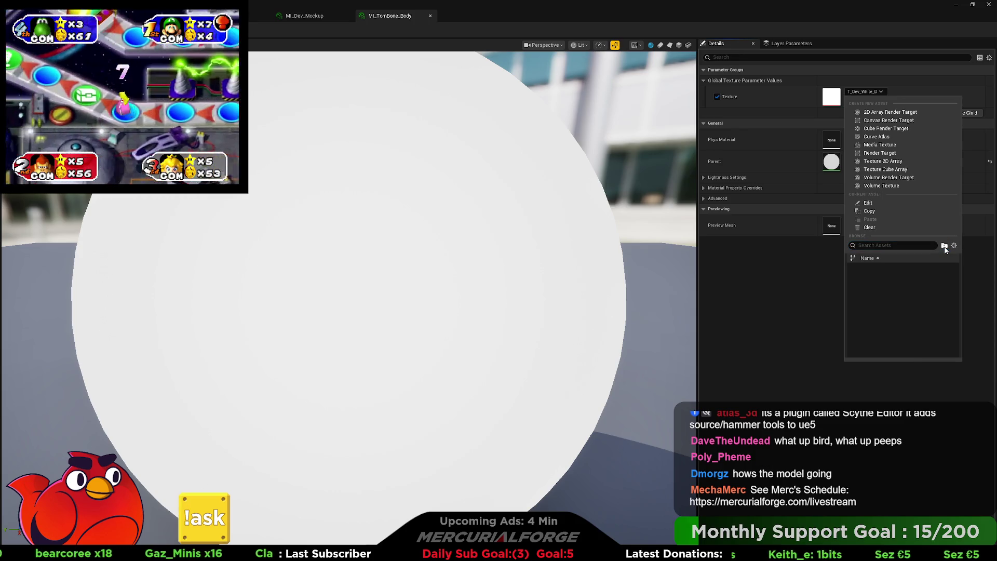
{"action": "left_click", "coordinate": [954, 246]}
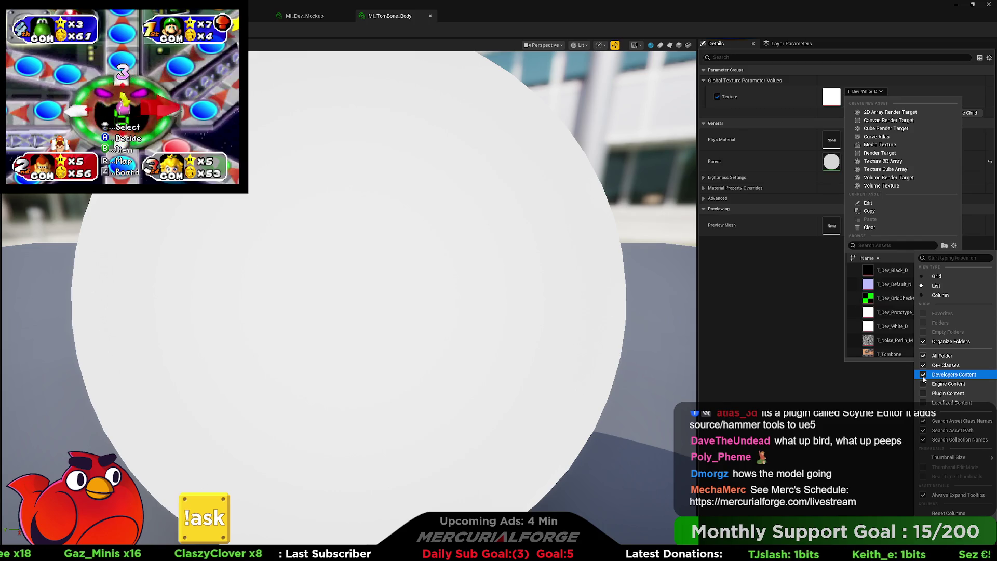
{"action": "left_click", "coordinate": [924, 375]}
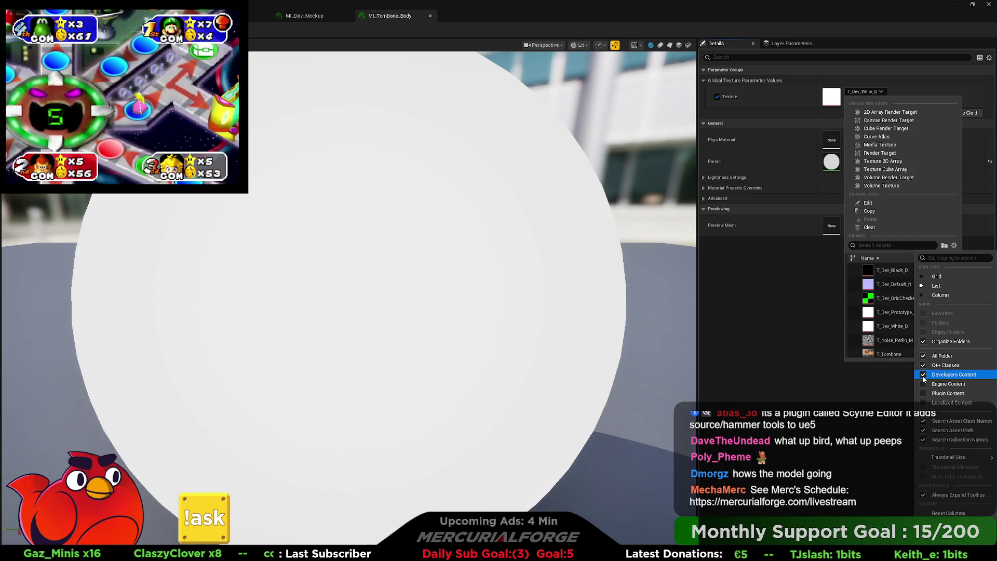
{"action": "scroll", "coordinate": [856, 332], "scroll_direction": "down", "scroll_amount": 1}
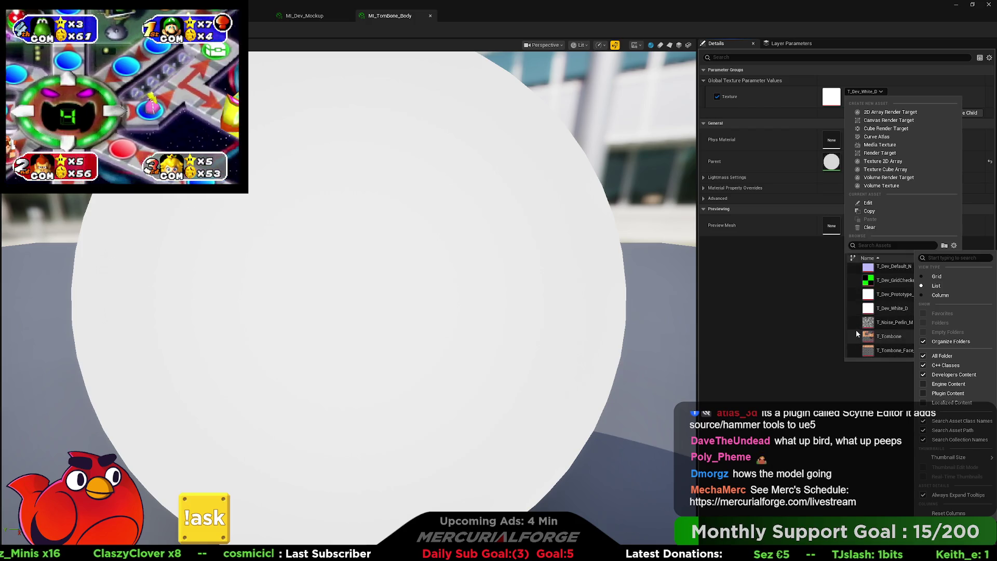
{"action": "left_click", "coordinate": [881, 336]}
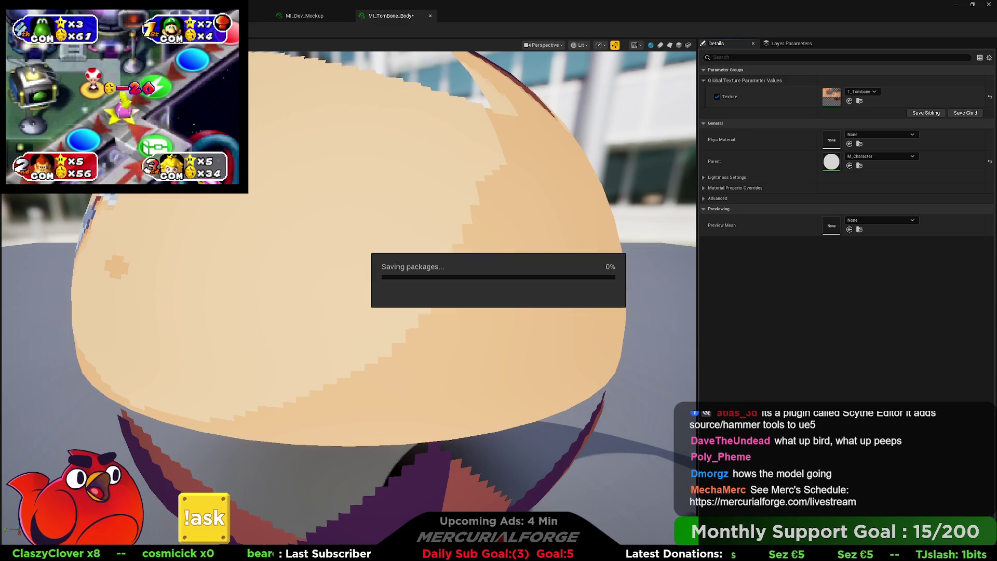
{"action": "key", "text": "ctrl+Tab"}
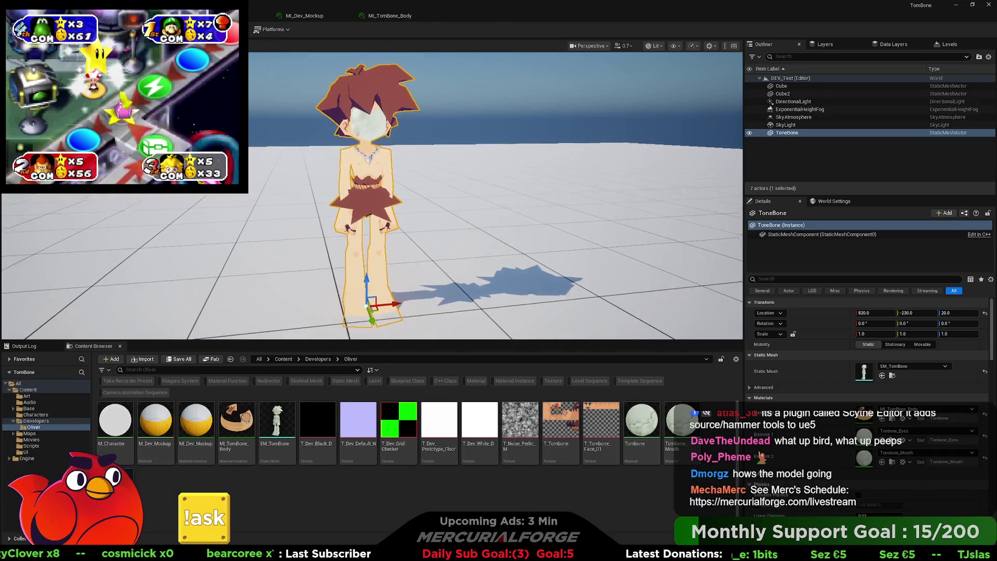
- Hide the DirectionalLight and SkyLight so the TomBone character sits in darkness
{"action": "scroll", "coordinate": [372, 195], "scroll_direction": "up", "scroll_amount": 5}
{"action": "key", "text": "f"}
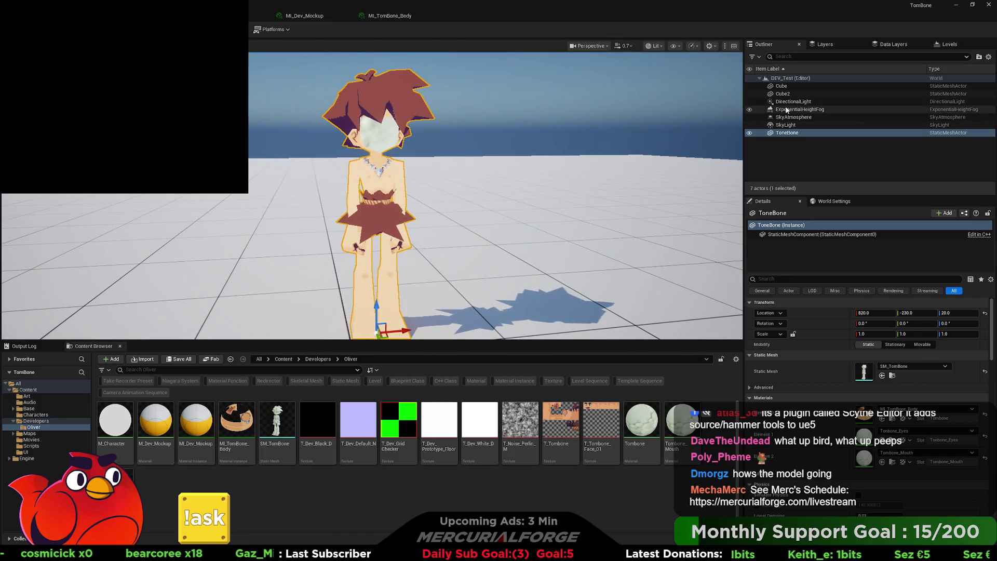
{"action": "left_click", "coordinate": [749, 103]}
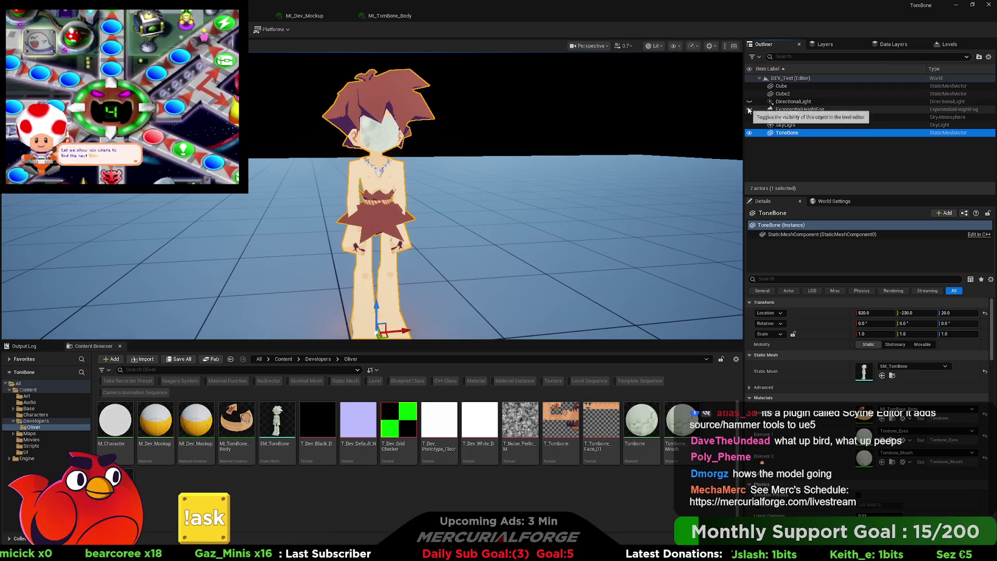
{"action": "left_click", "coordinate": [749, 125]}
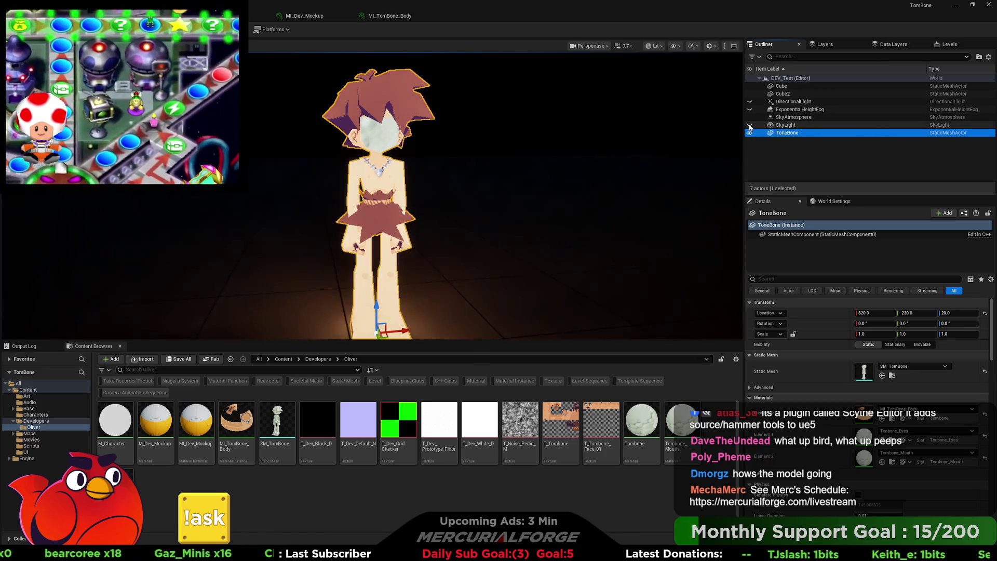
{"action": "mouse_move", "coordinate": [461, 169]}
{"action": "left_mouse_down"}
{"action": "mouse_move", "coordinate": [447, 161]}
{"action": "mouse_move", "coordinate": [457, 171]}
{"action": "left_mouse_up"}
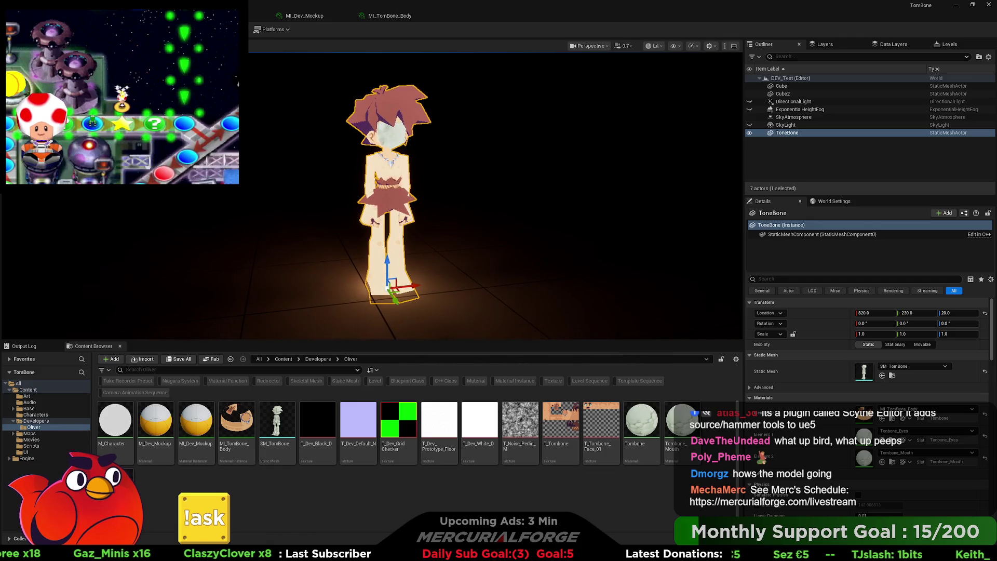
{"action": "key", "text": "alt+f"}
{"action": "key", "text": "Right"}
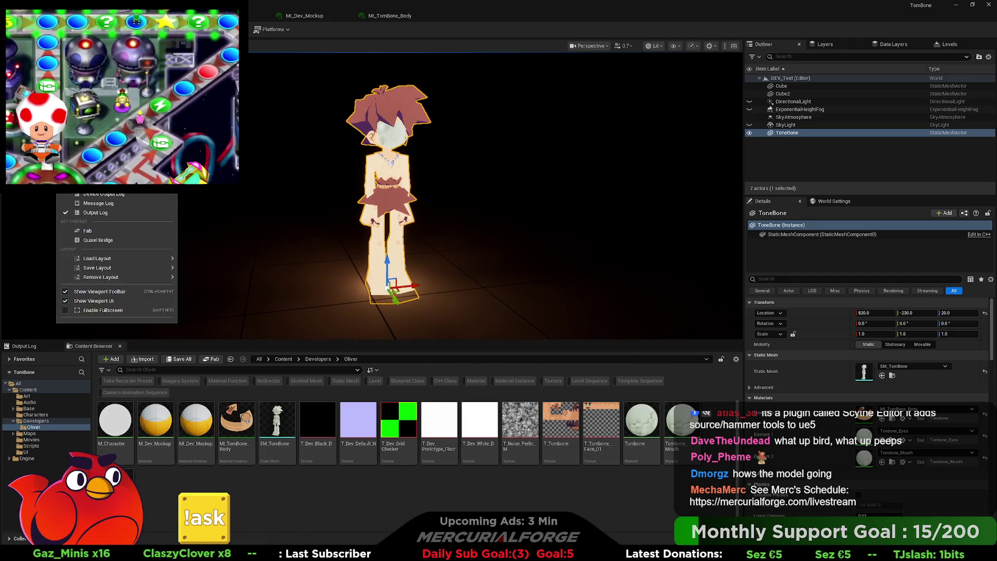
- Open the Rendering section of Project Settings
{"action": "left_click", "coordinate": [78, 307]}
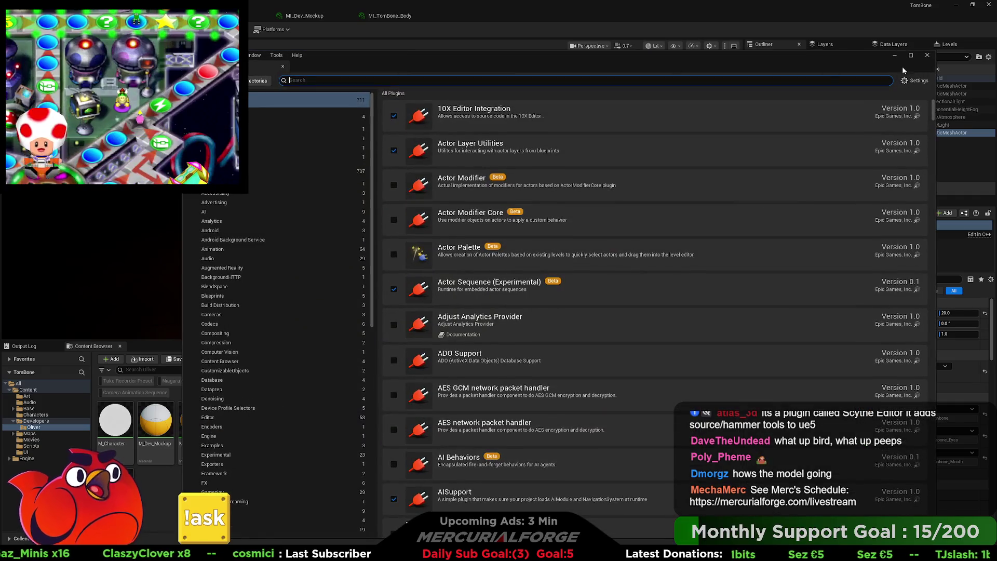
{"action": "left_click", "coordinate": [927, 55]}
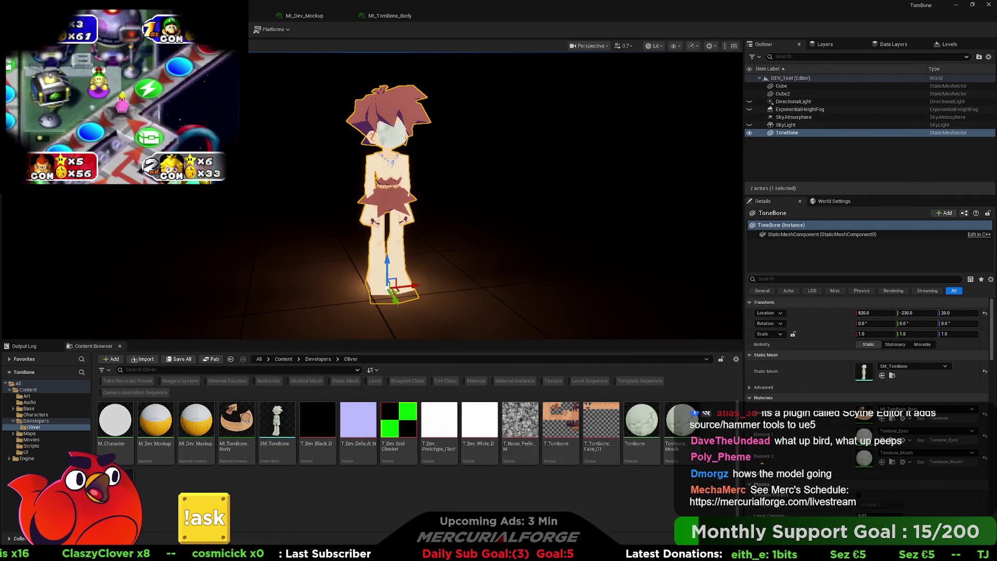
{"action": "left_click", "coordinate": [78, 296]}
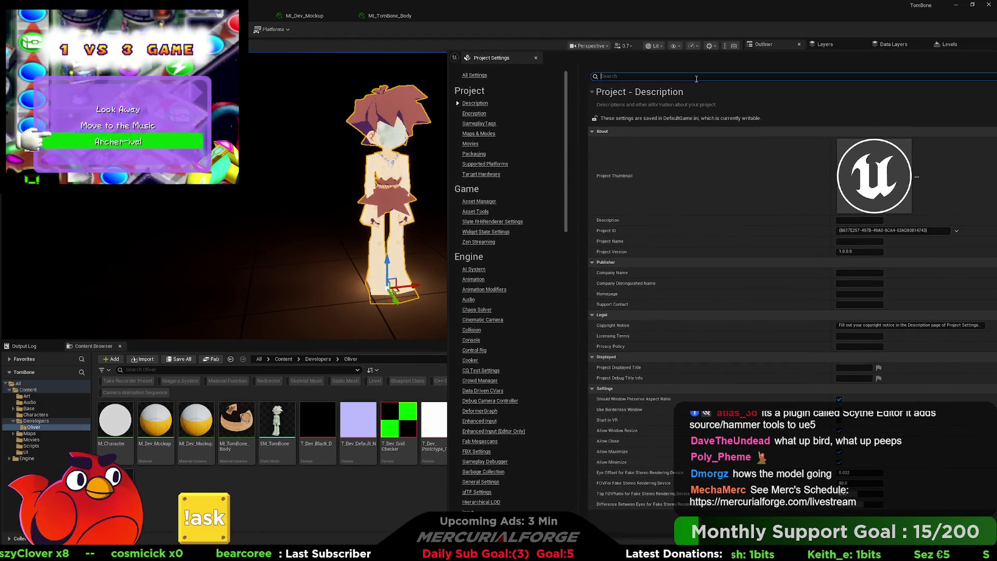
{"action": "scroll", "coordinate": [517, 308], "scroll_direction": "down", "scroll_amount": 6}
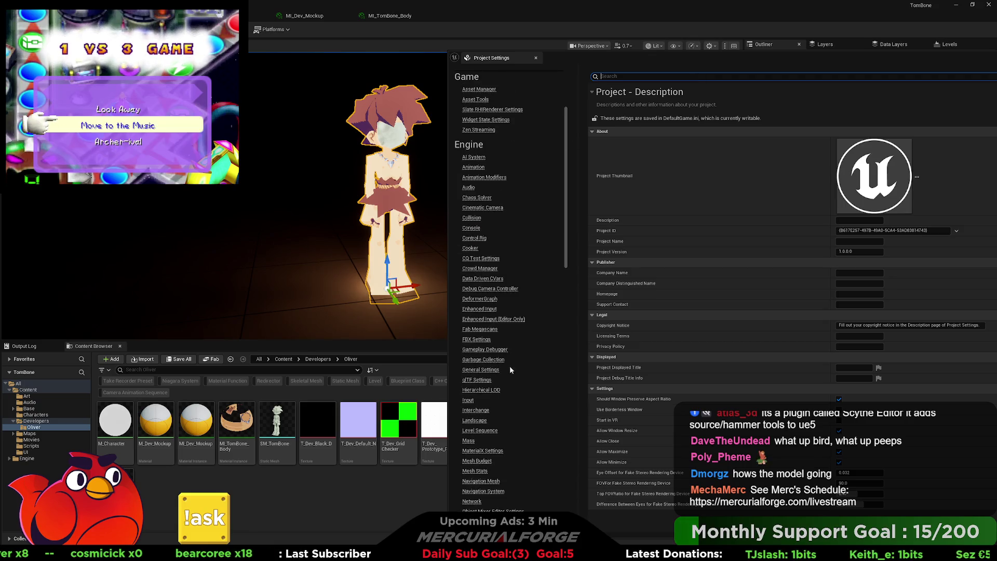
{"action": "scroll", "coordinate": [497, 414], "scroll_direction": "down", "scroll_amount": 4}
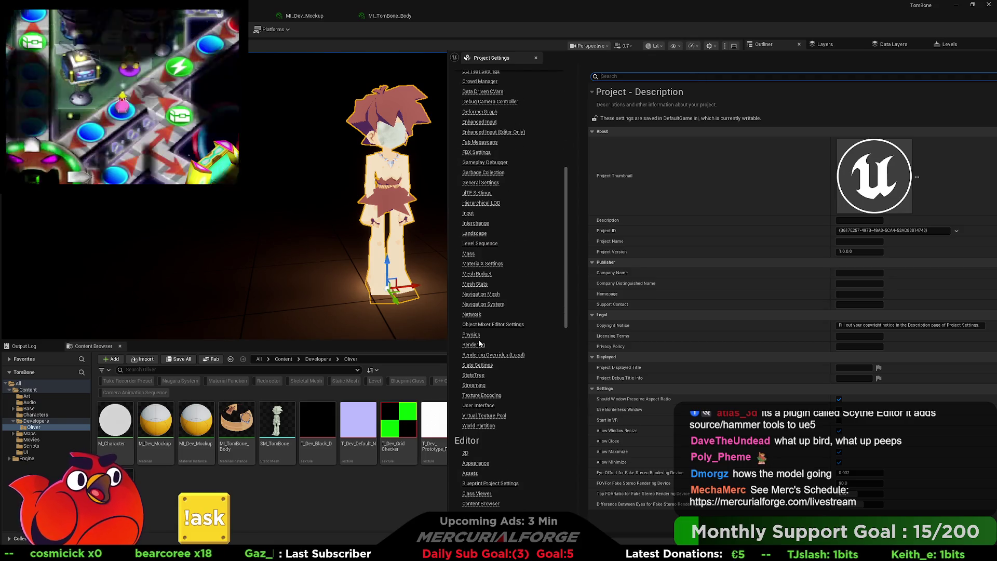
{"action": "left_click", "coordinate": [474, 345]}
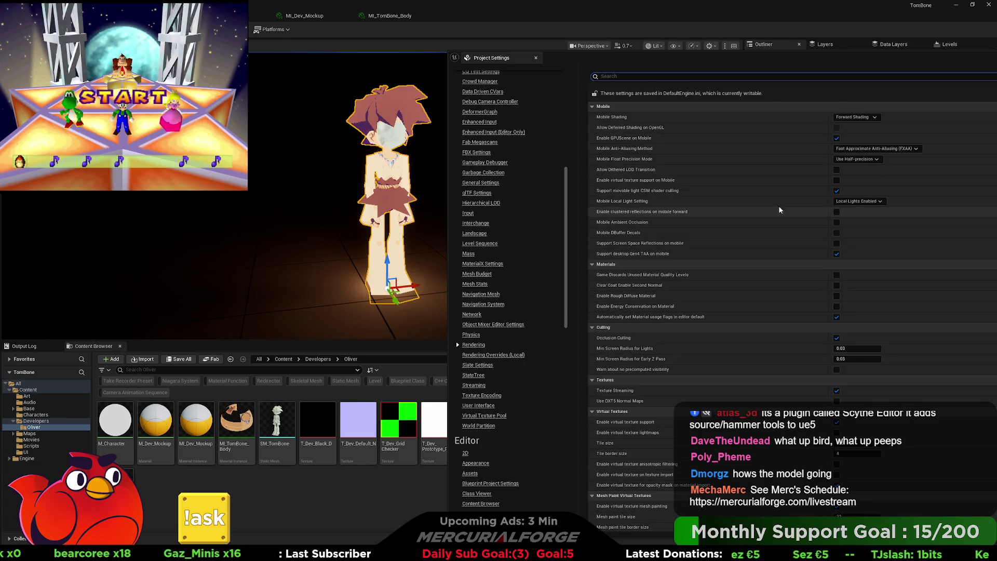
{"action": "scroll", "coordinate": [759, 203], "scroll_direction": "down", "scroll_amount": 3}
{"action": "scroll", "coordinate": [761, 216], "scroll_direction": "down", "scroll_amount": 15}
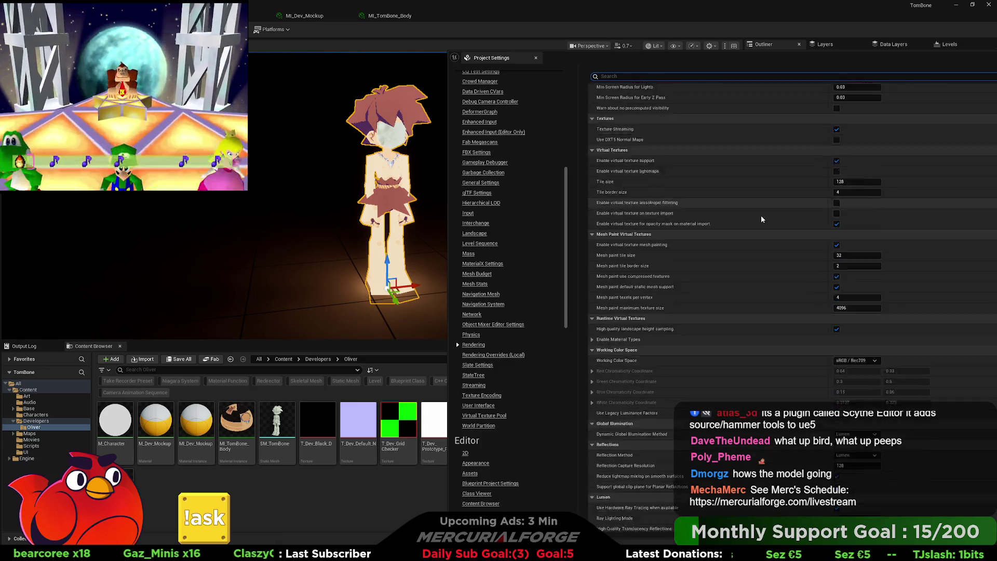
- Set Dynamic Global Illumination and Reflection Method to None and disable Use Hardware Ray Tracing
{"action": "left_click", "coordinate": [857, 210]}
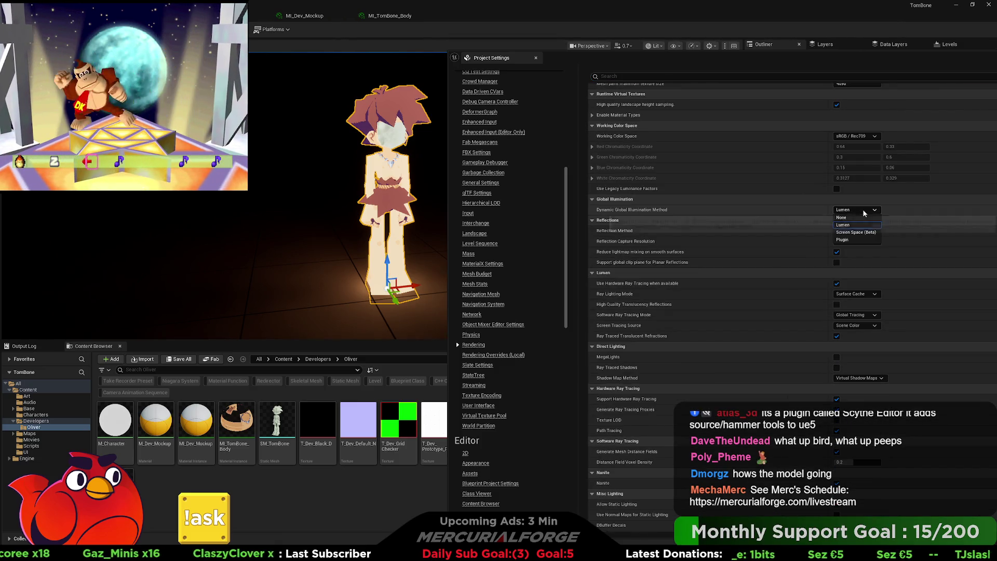
{"action": "left_click", "coordinate": [849, 219]}
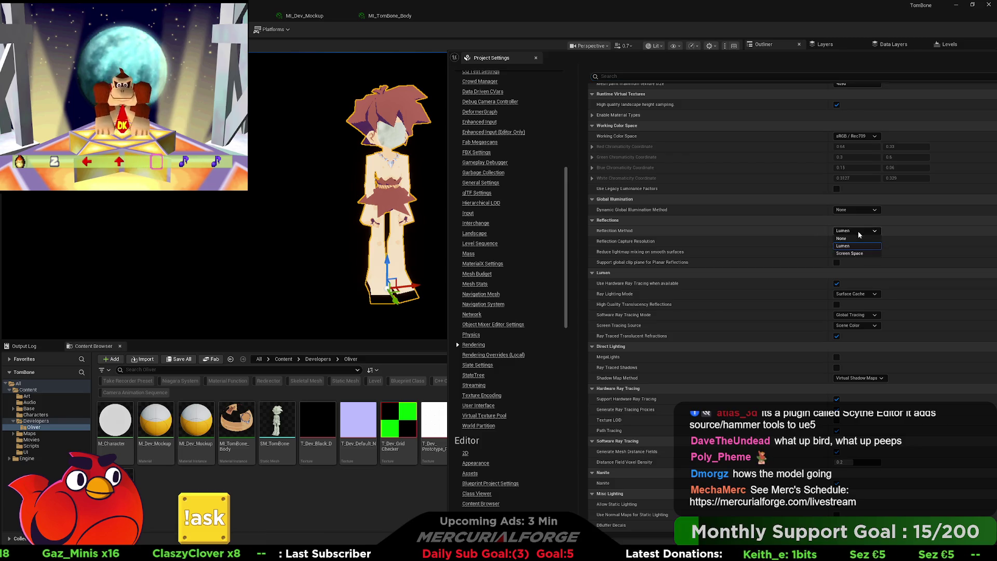
{"action": "left_click", "coordinate": [853, 239]}
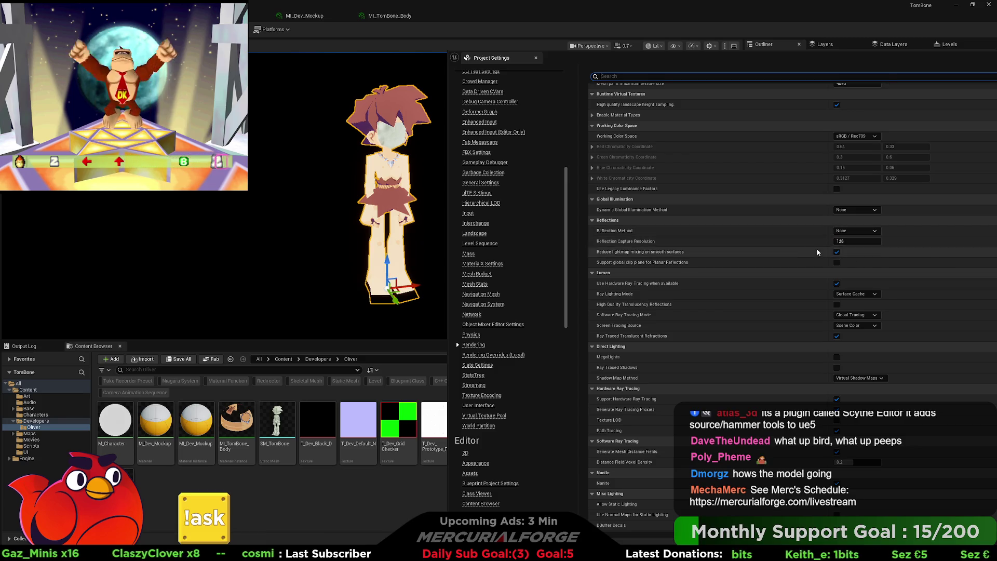
{"action": "scroll", "coordinate": [805, 246], "scroll_direction": "down", "scroll_amount": 1}
{"action": "scroll", "coordinate": [805, 250], "scroll_direction": "down", "scroll_amount": 2}
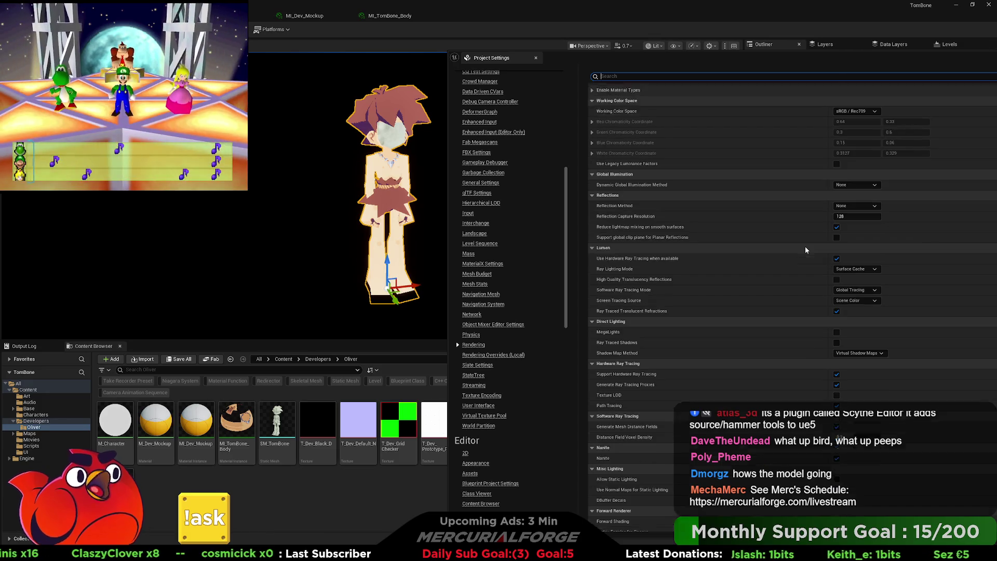
{"action": "left_click", "coordinate": [836, 247]}
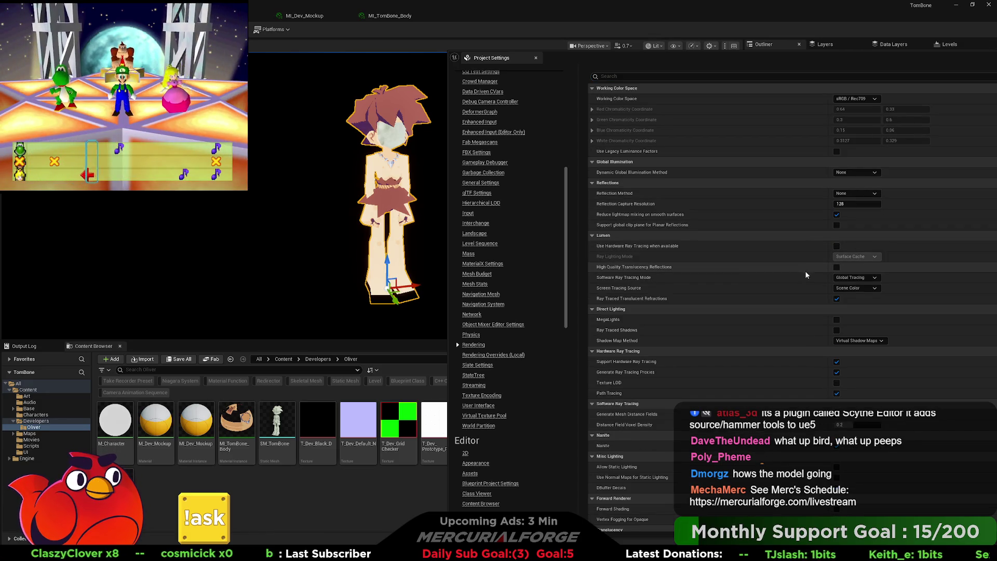
{"action": "left_click", "coordinate": [855, 277]}
{"action": "left_click", "coordinate": [855, 279]}
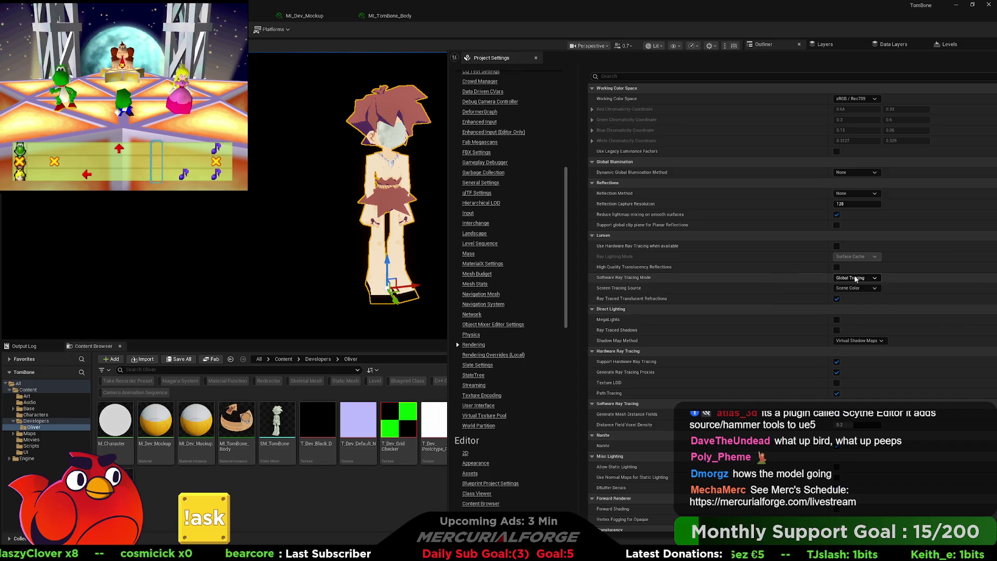
{"action": "left_click", "coordinate": [851, 288]}
{"action": "left_click", "coordinate": [850, 289]}
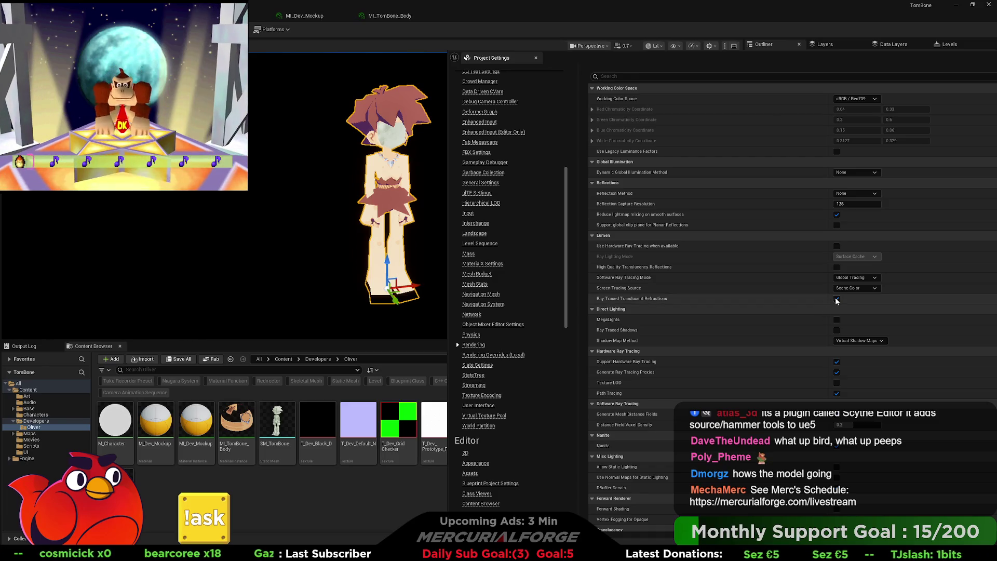
{"action": "scroll", "coordinate": [769, 293], "scroll_direction": "down", "scroll_amount": 5}
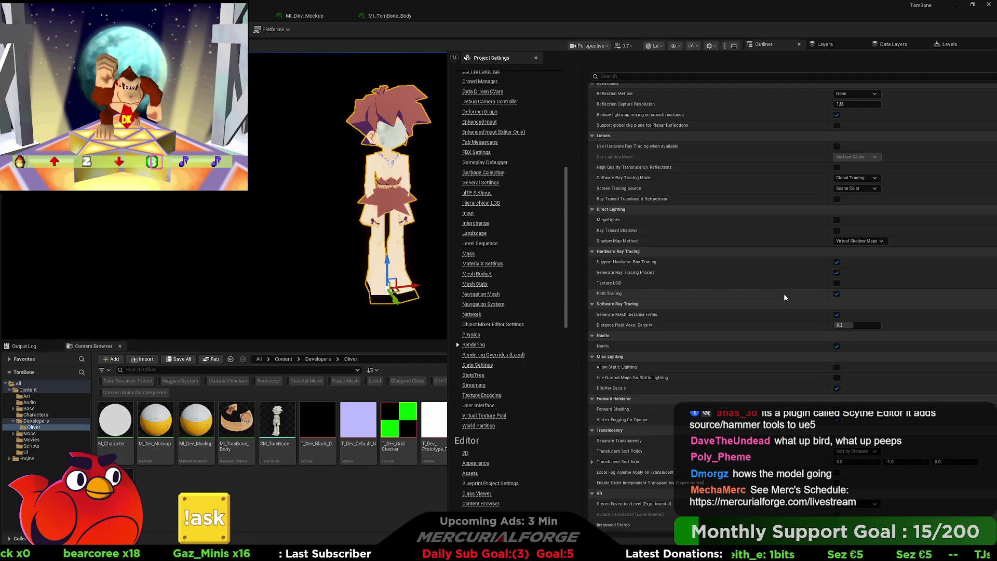
{"action": "left_click", "coordinate": [837, 262]}
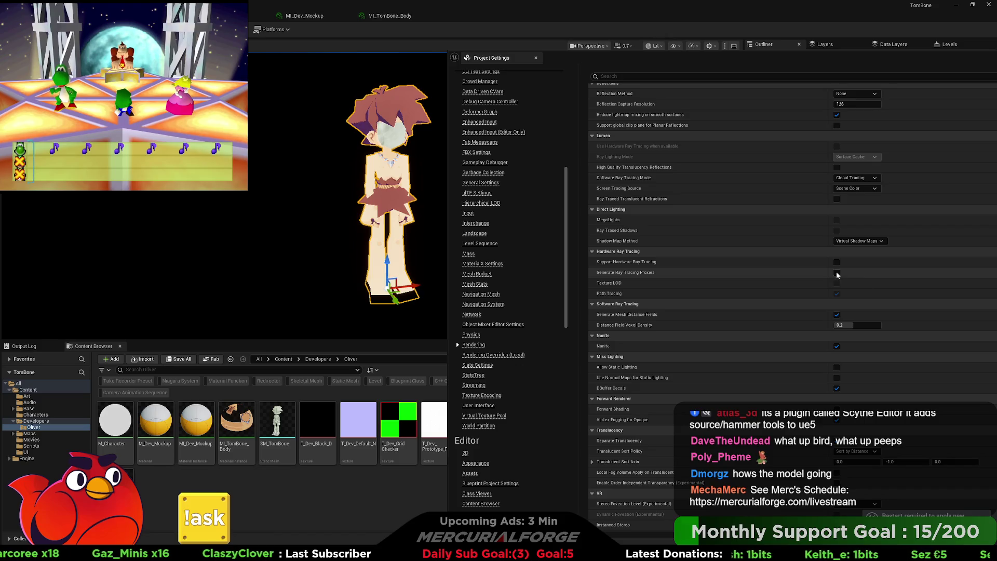
{"action": "scroll", "coordinate": [819, 286], "scroll_direction": "down", "scroll_amount": 2}
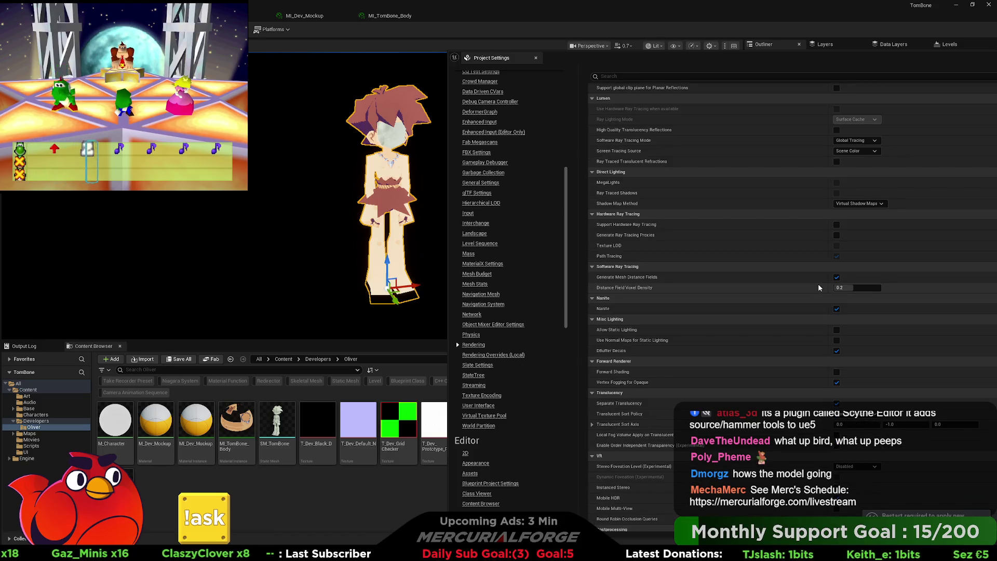
{"action": "scroll", "coordinate": [819, 285], "scroll_direction": "down", "scroll_amount": 1}
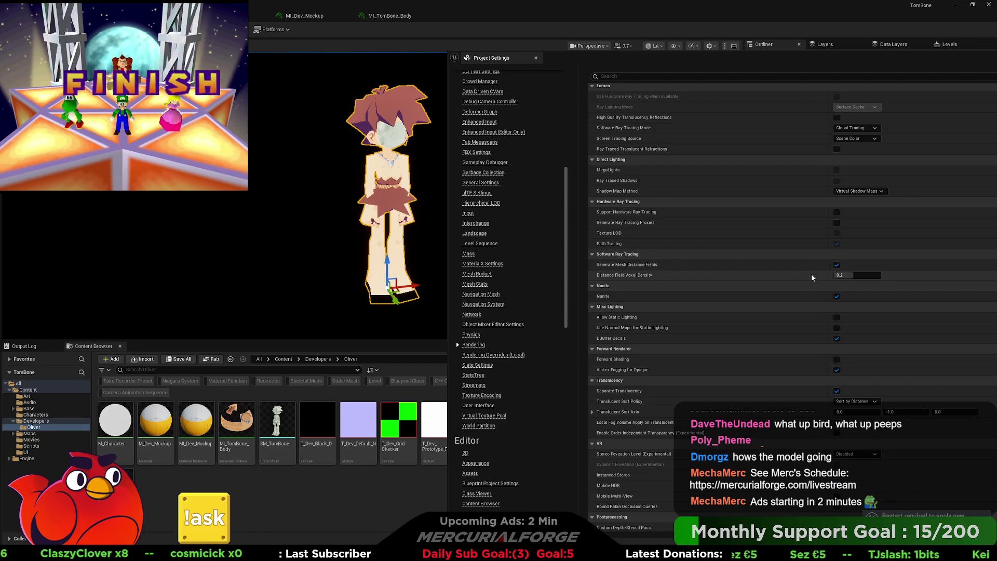
{"action": "left_click", "coordinate": [836, 265]}
{"action": "scroll", "coordinate": [838, 267], "scroll_direction": "down", "scroll_amount": 3}
{"action": "left_click", "coordinate": [837, 259]}
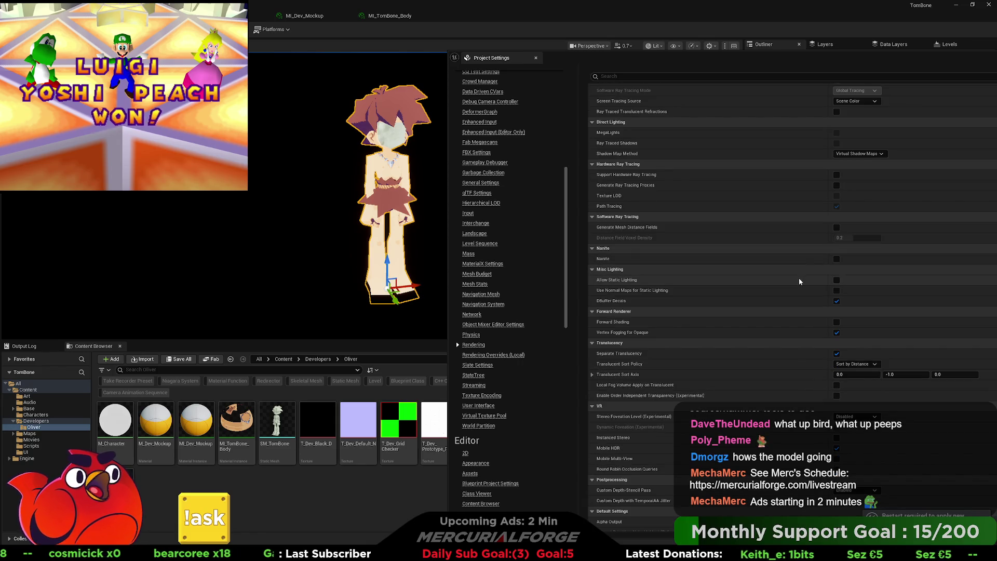
{"action": "scroll", "coordinate": [799, 278], "scroll_direction": "down", "scroll_amount": 2}
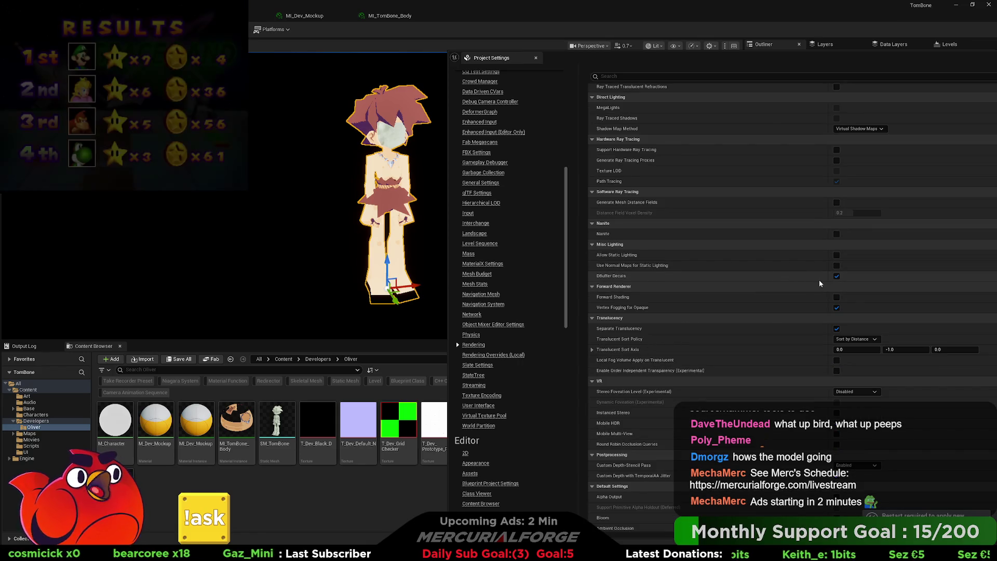
{"action": "scroll", "coordinate": [818, 279], "scroll_direction": "down", "scroll_amount": 3}
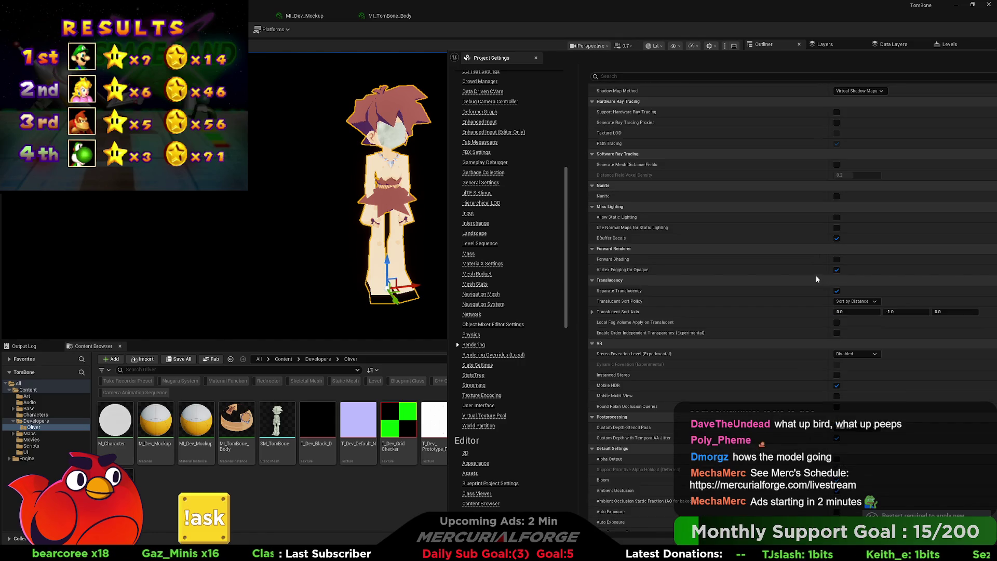
{"action": "left_click", "coordinate": [837, 259]}
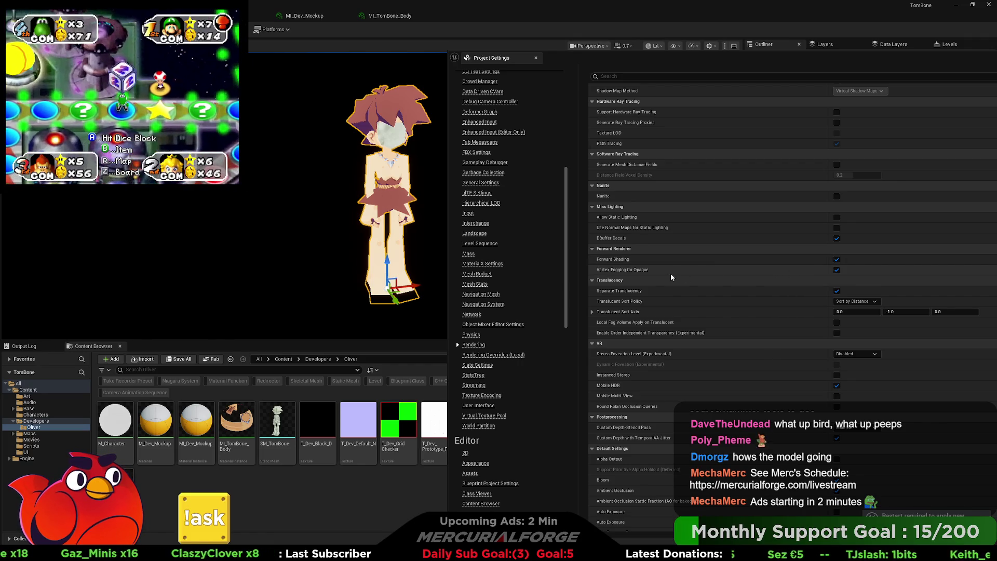
{"action": "mouse_move", "coordinate": [639, 274]}
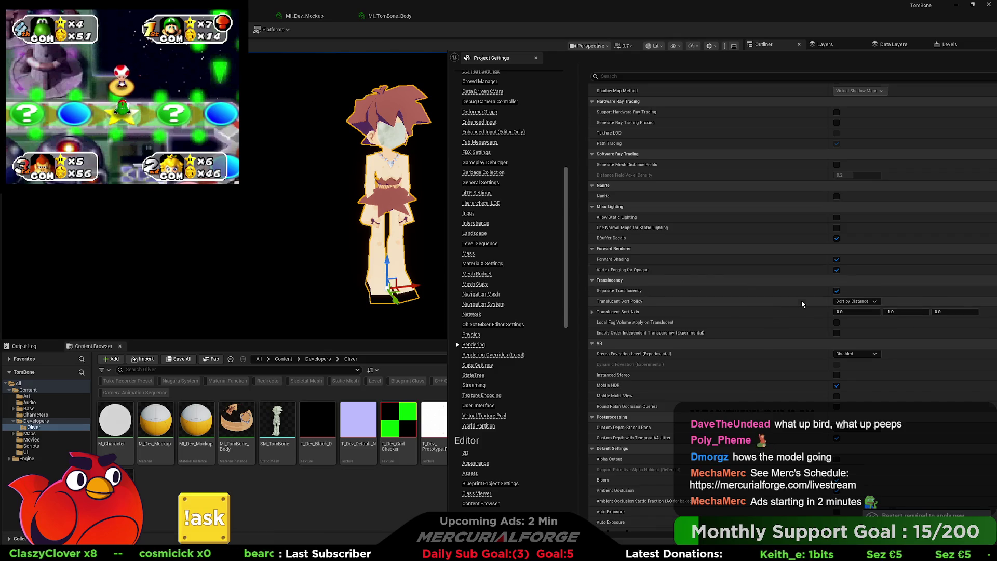
{"action": "scroll", "coordinate": [802, 300], "scroll_direction": "down", "scroll_amount": 3}
{"action": "scroll", "coordinate": [805, 291], "scroll_direction": "down", "scroll_amount": 2}
{"action": "scroll", "coordinate": [805, 292], "scroll_direction": "down", "scroll_amount": 1}
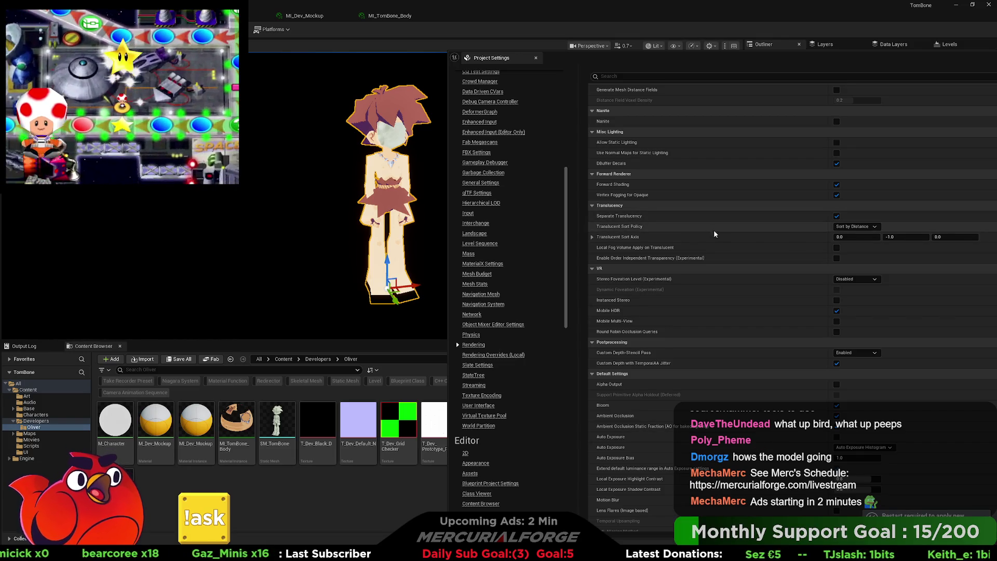
{"action": "scroll", "coordinate": [759, 241], "scroll_direction": "down", "scroll_amount": 3}
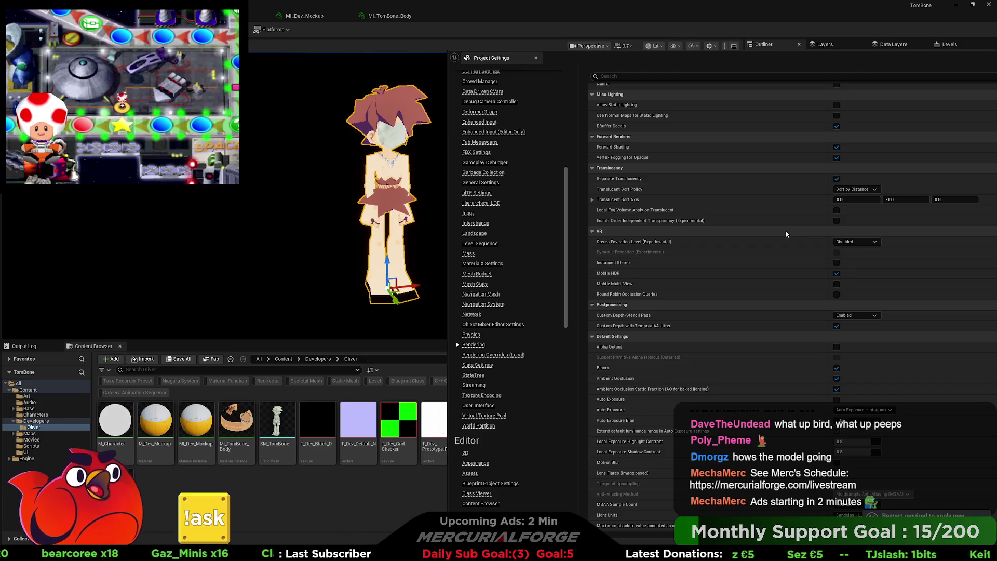
{"action": "scroll", "coordinate": [784, 233], "scroll_direction": "down", "scroll_amount": 2}
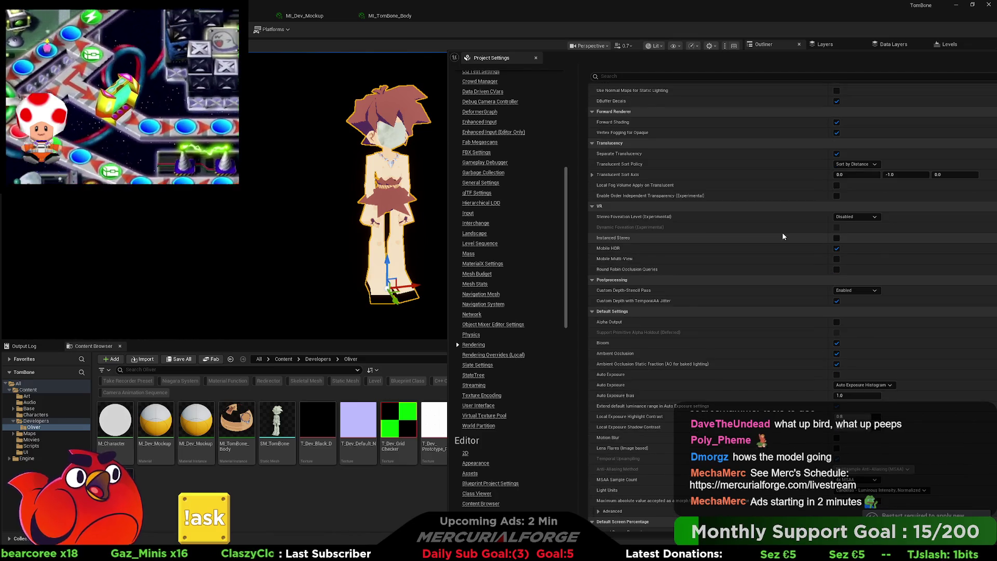
{"action": "scroll", "coordinate": [783, 237], "scroll_direction": "down", "scroll_amount": 3}
{"action": "scroll", "coordinate": [783, 236], "scroll_direction": "down", "scroll_amount": 2}
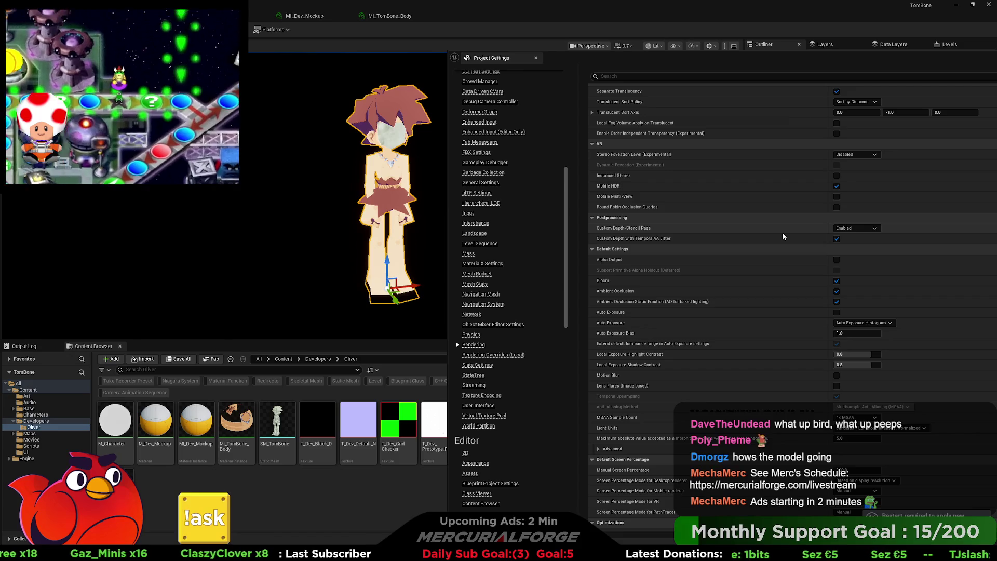
- Undock Project Settings, set Custom Depth-Stencil Pass to Disabled, and turn off TemporalAA jitter
{"action": "left_click_drag", "start_coordinate": [491, 57], "coordinate": [258, 49]}
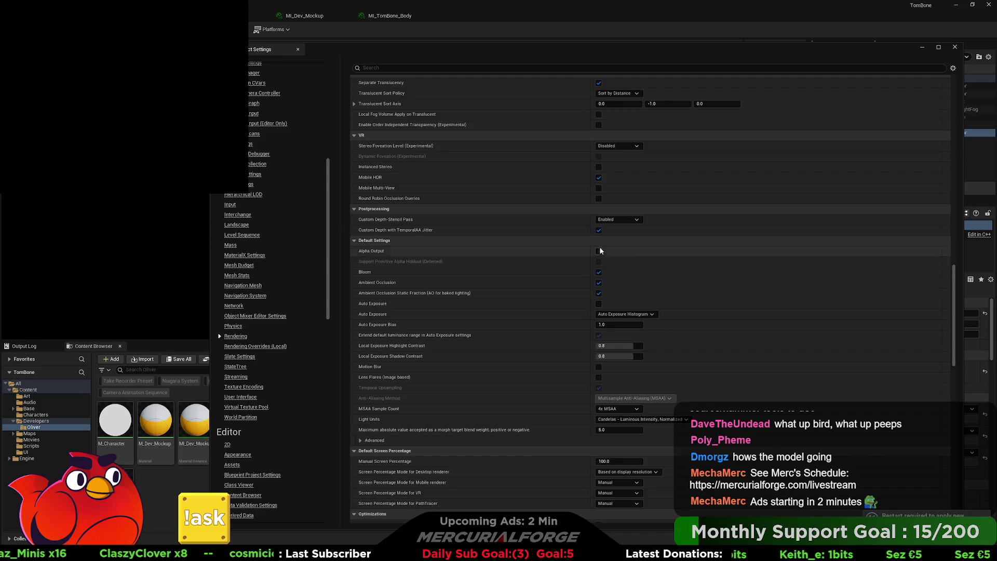
{"action": "scroll", "coordinate": [605, 233], "scroll_direction": "down", "scroll_amount": 2}
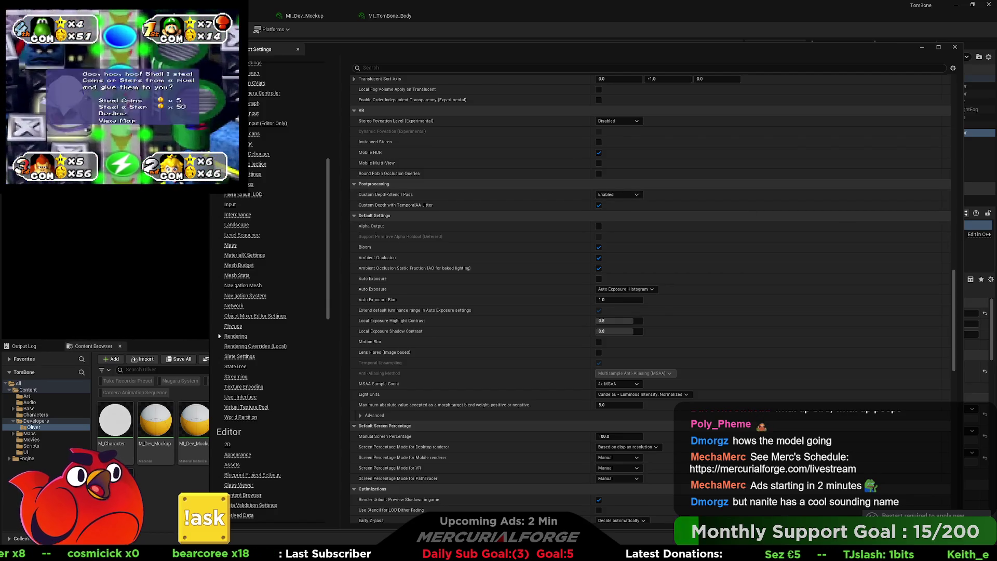
{"action": "left_click", "coordinate": [620, 195]}
{"action": "left_click", "coordinate": [611, 204]}
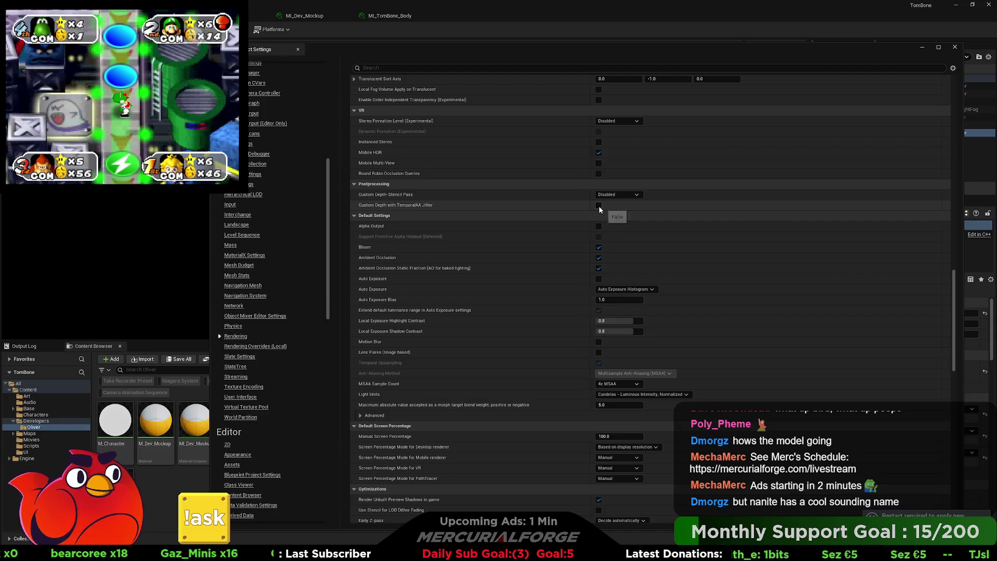
{"action": "left_click", "coordinate": [599, 206]}
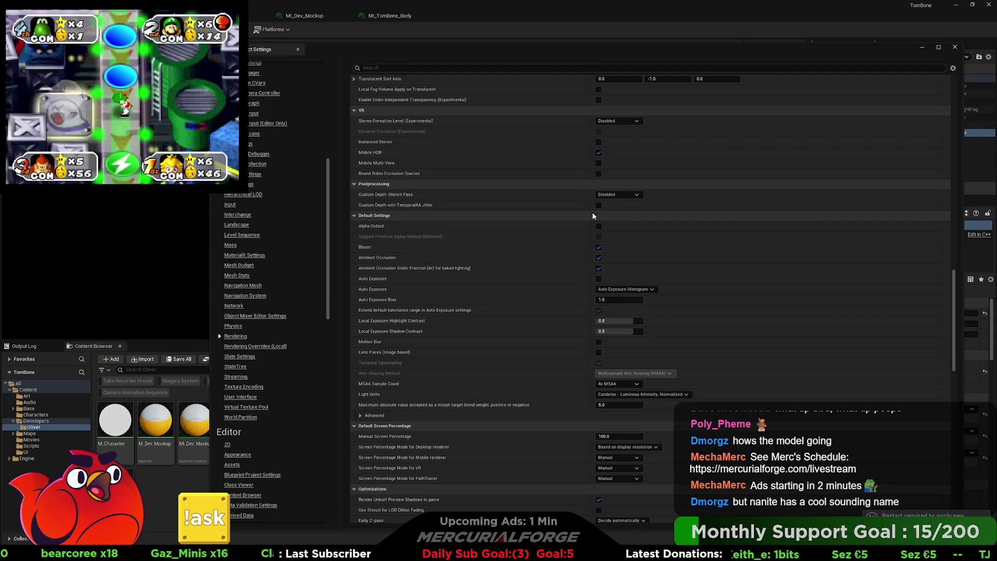
- Turn off Bloom and Ambient Occlusion, set Auto Exposure to Manual and MSAA to No MSAA
{"action": "left_click", "coordinate": [598, 248]}
{"action": "left_click", "coordinate": [598, 258]}
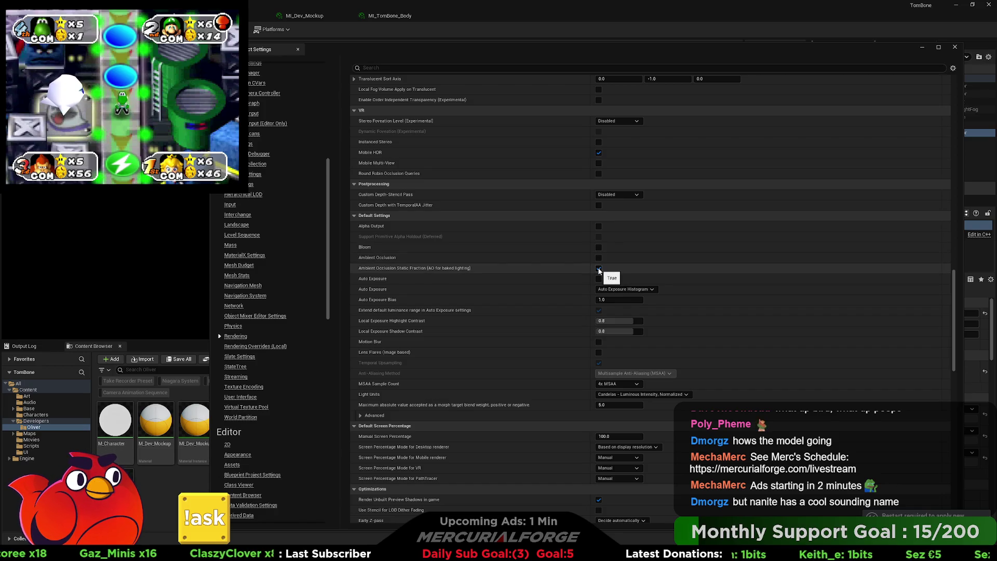
{"action": "left_click", "coordinate": [599, 268]}
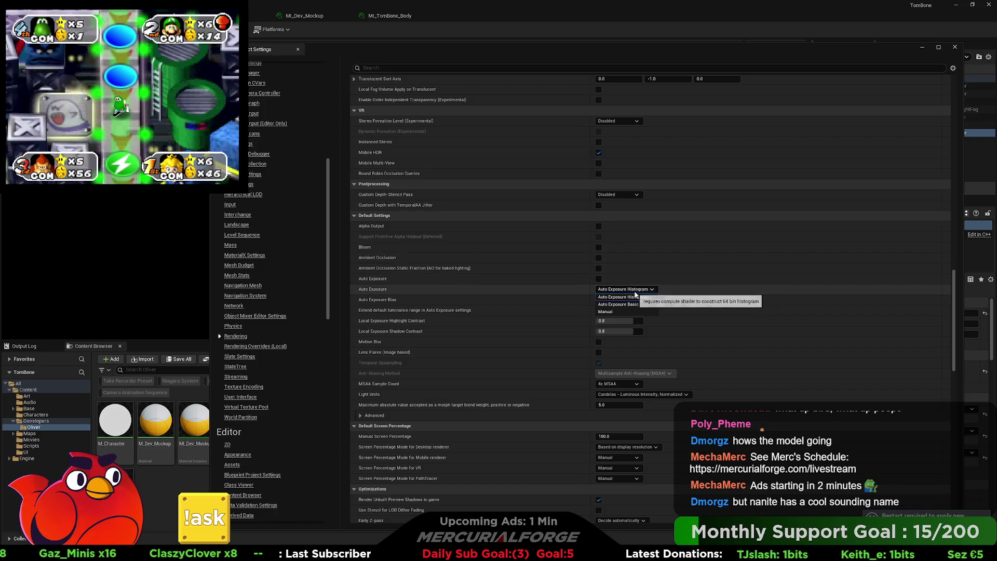
{"action": "left_click", "coordinate": [611, 312]}
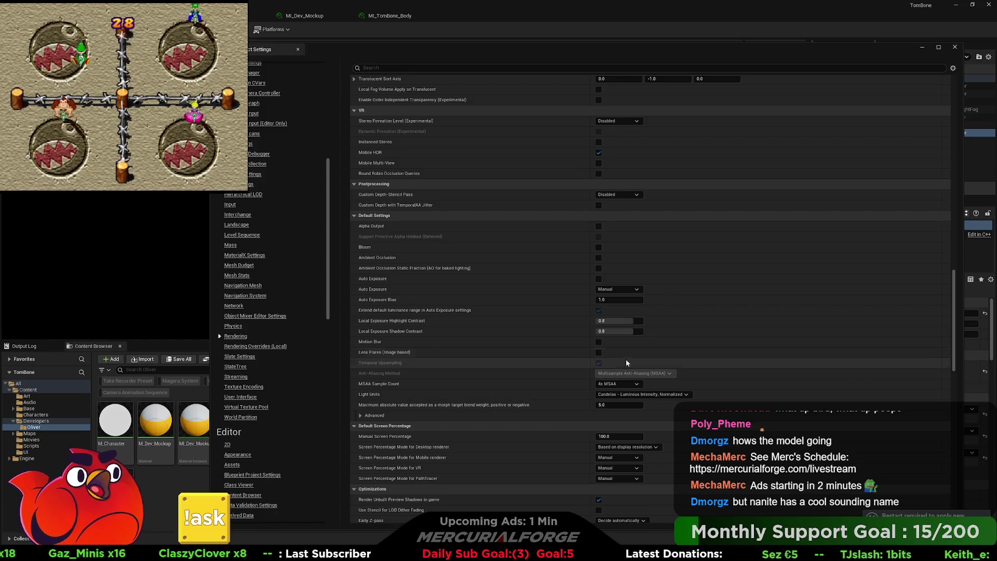
{"action": "left_click", "coordinate": [616, 392]}
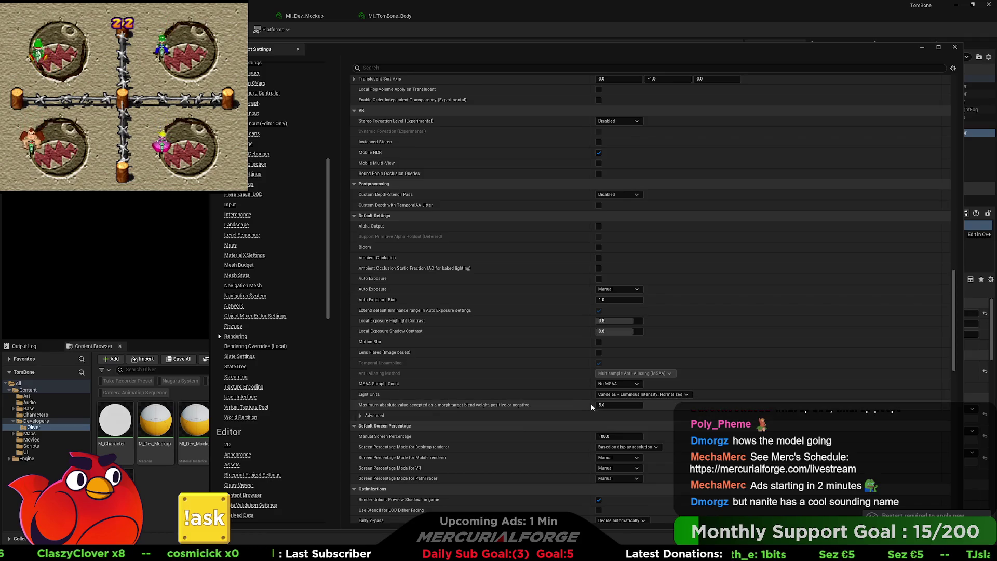
{"action": "scroll", "coordinate": [579, 397], "scroll_direction": "down", "scroll_amount": 3}
{"action": "scroll", "coordinate": [570, 393], "scroll_direction": "down", "scroll_amount": 4}
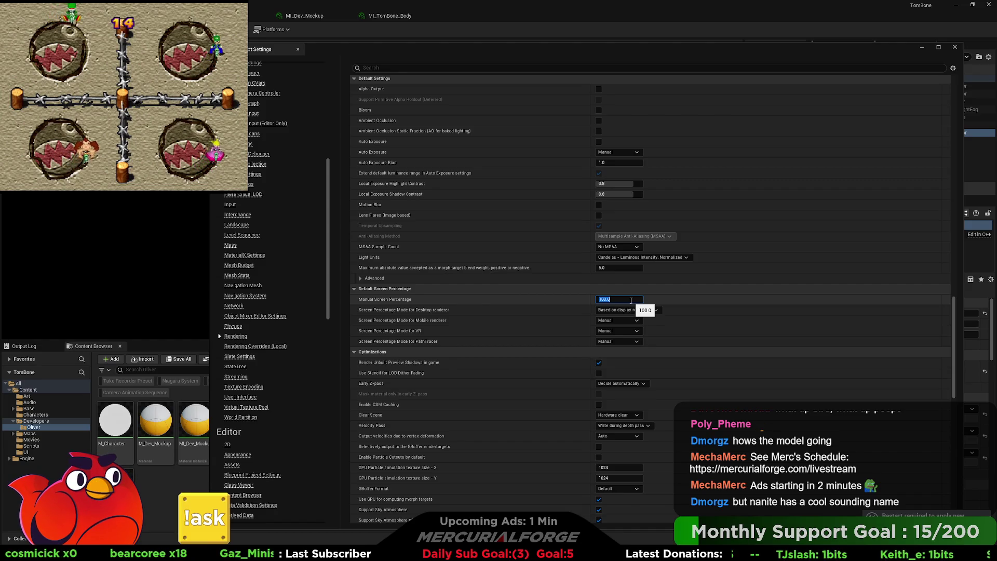
{"action": "type", "text": "40"}
{"action": "type", "text": "45"}
- Confirm a Manual Screen Percentage of 45 and review the remaining rendering options
{"action": "key", "text": "Return"}
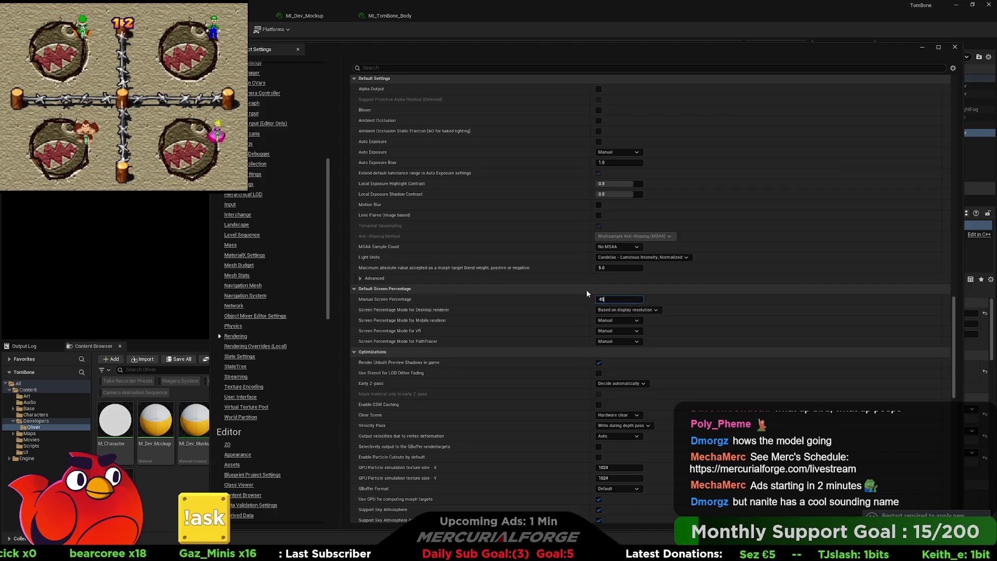
{"action": "scroll", "coordinate": [578, 307], "scroll_direction": "down", "scroll_amount": 3}
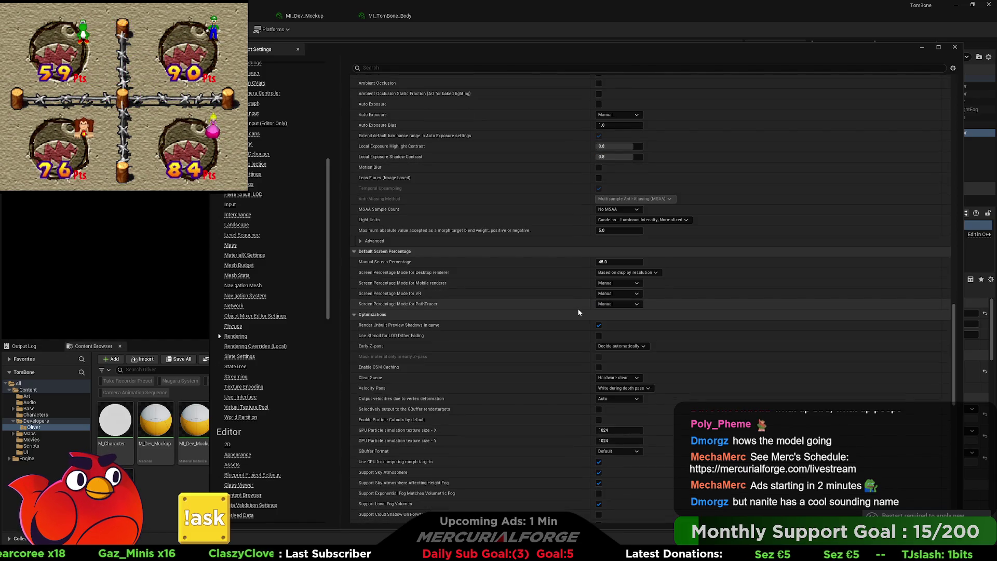
{"action": "scroll", "coordinate": [579, 312], "scroll_direction": "down", "scroll_amount": 10}
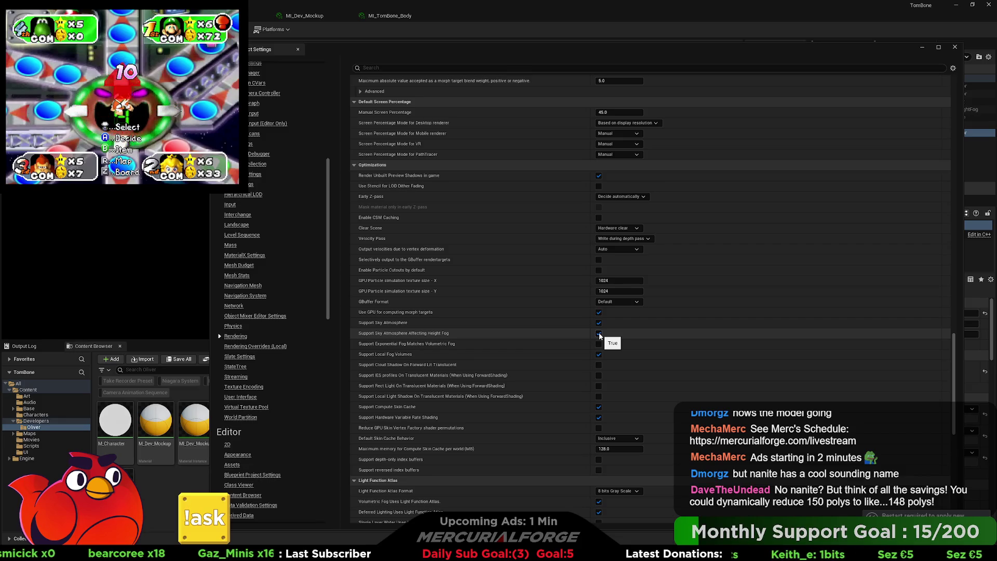
- Uncheck Sky Atmosphere Affecting Height Fog, Support Sky Atmosphere, GPU morph targets and Support Local Fog Volumes
{"action": "left_click", "coordinate": [599, 333]}
{"action": "left_click", "coordinate": [598, 322]}
{"action": "left_click", "coordinate": [599, 312]}
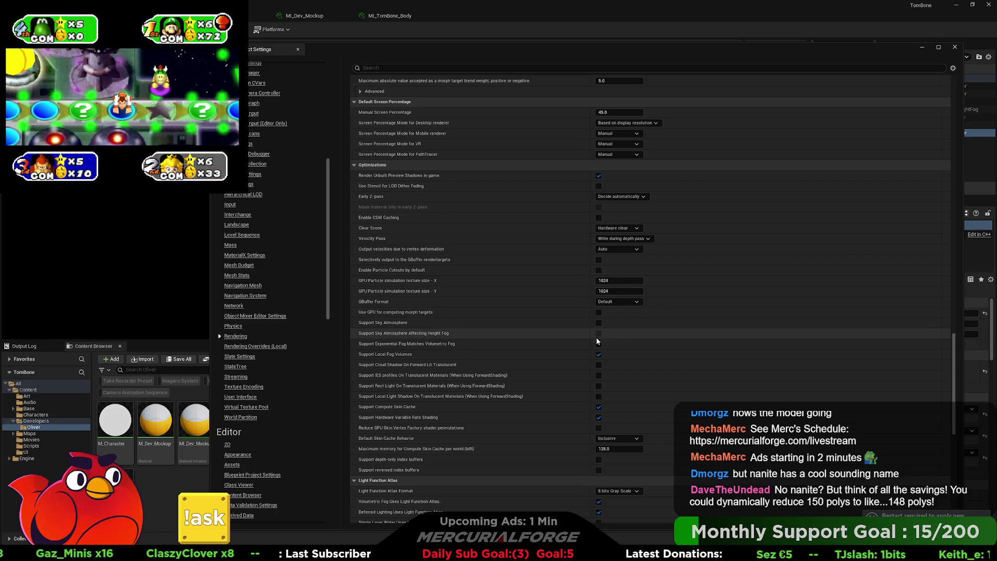
{"action": "left_click", "coordinate": [598, 355]}
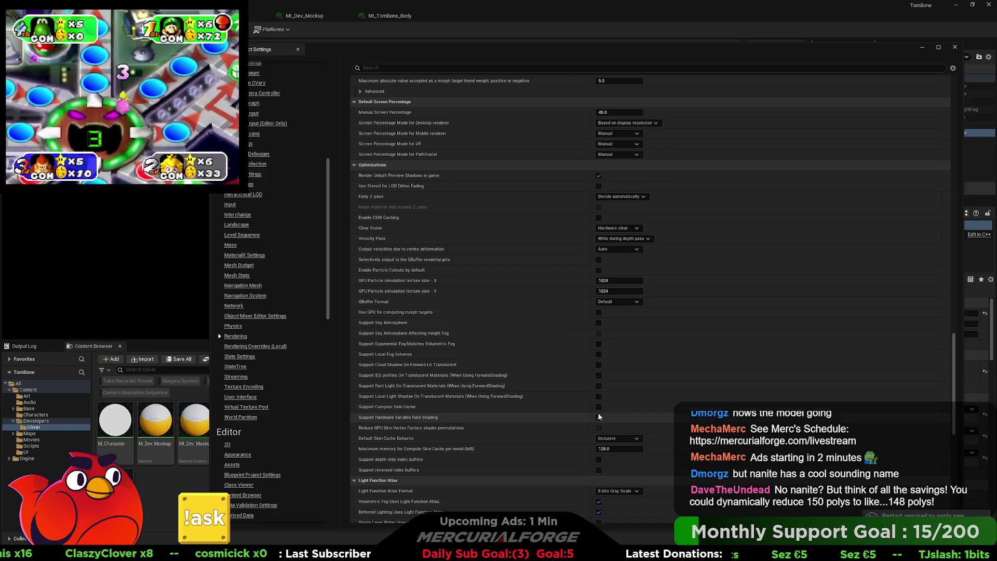
- Toggle hardware variable rate shading off and back on, leaving it enabled
{"action": "left_click", "coordinate": [598, 417]}
{"action": "left_click", "coordinate": [598, 418]}
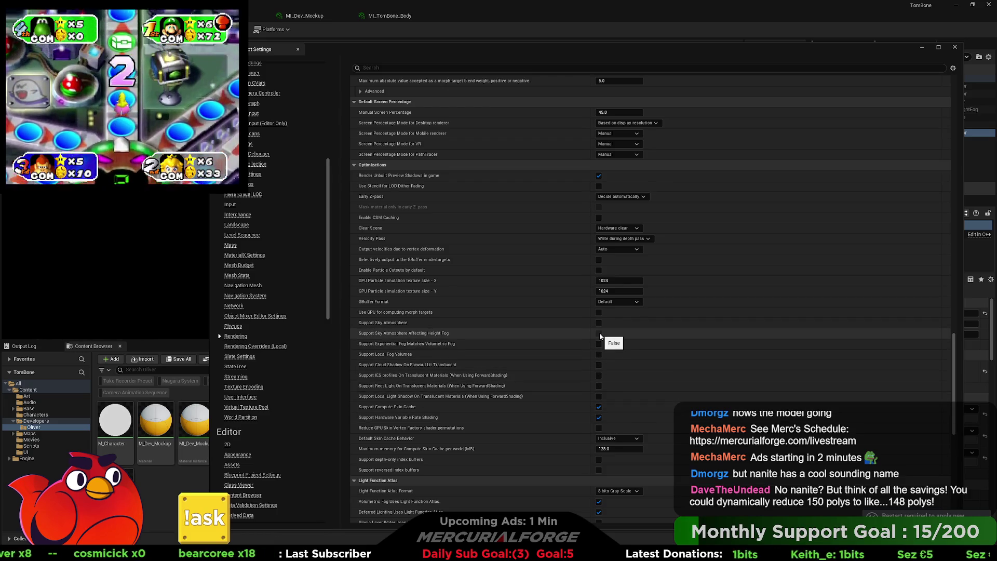
{"action": "scroll", "coordinate": [594, 404], "scroll_direction": "down", "scroll_amount": 7}
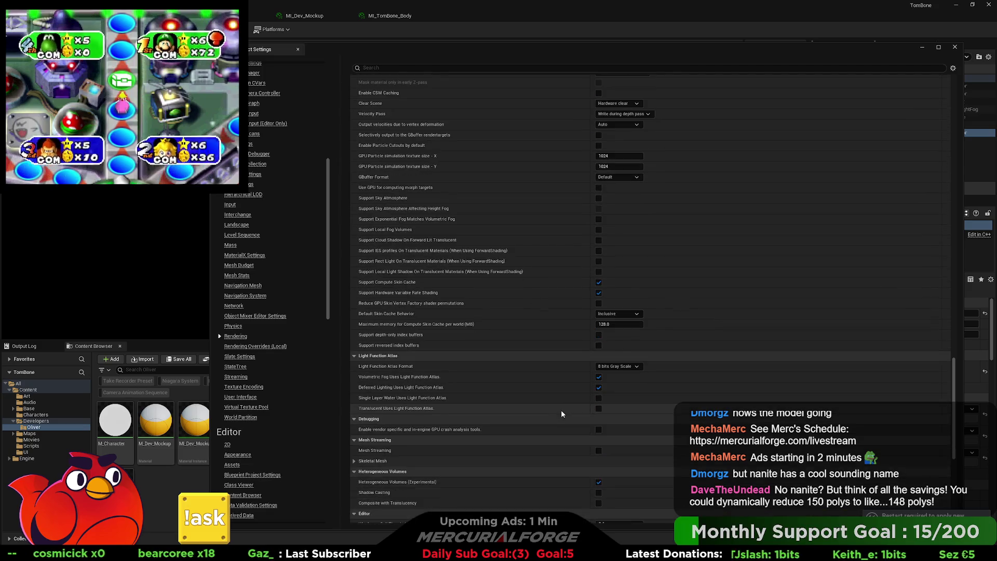
{"action": "scroll", "coordinate": [562, 414], "scroll_direction": "down", "scroll_amount": 2}
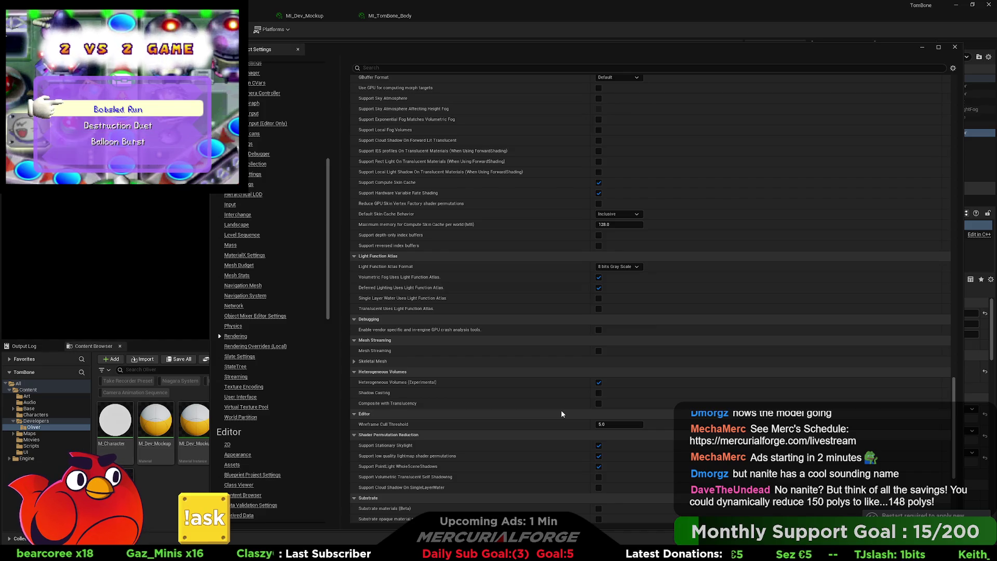
{"action": "scroll", "coordinate": [561, 414], "scroll_direction": "down", "scroll_amount": 2}
{"action": "scroll", "coordinate": [561, 414], "scroll_direction": "down", "scroll_amount": 4}
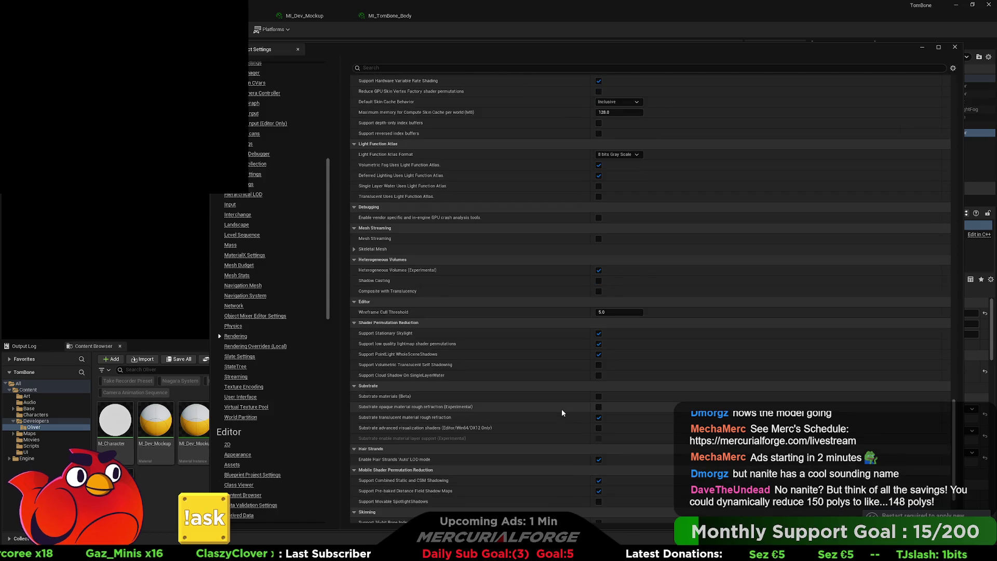
{"action": "scroll", "coordinate": [561, 413], "scroll_direction": "down", "scroll_amount": 3}
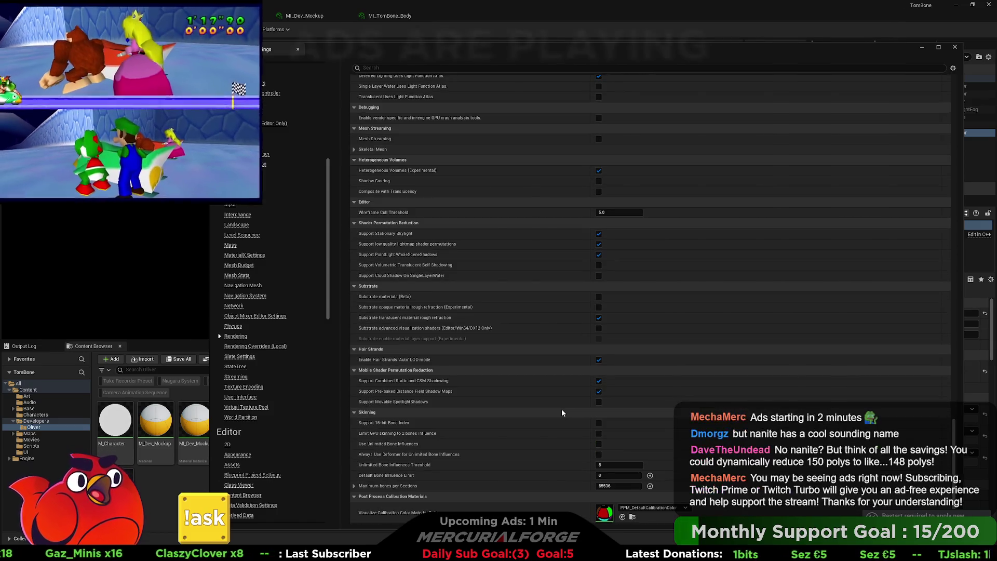
{"action": "scroll", "coordinate": [562, 413], "scroll_direction": "down", "scroll_amount": 2}
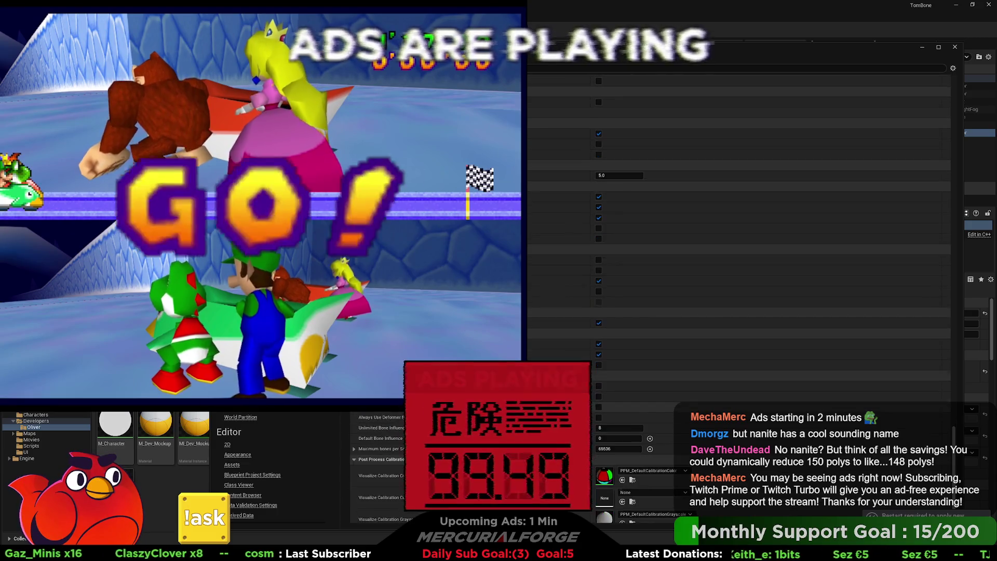